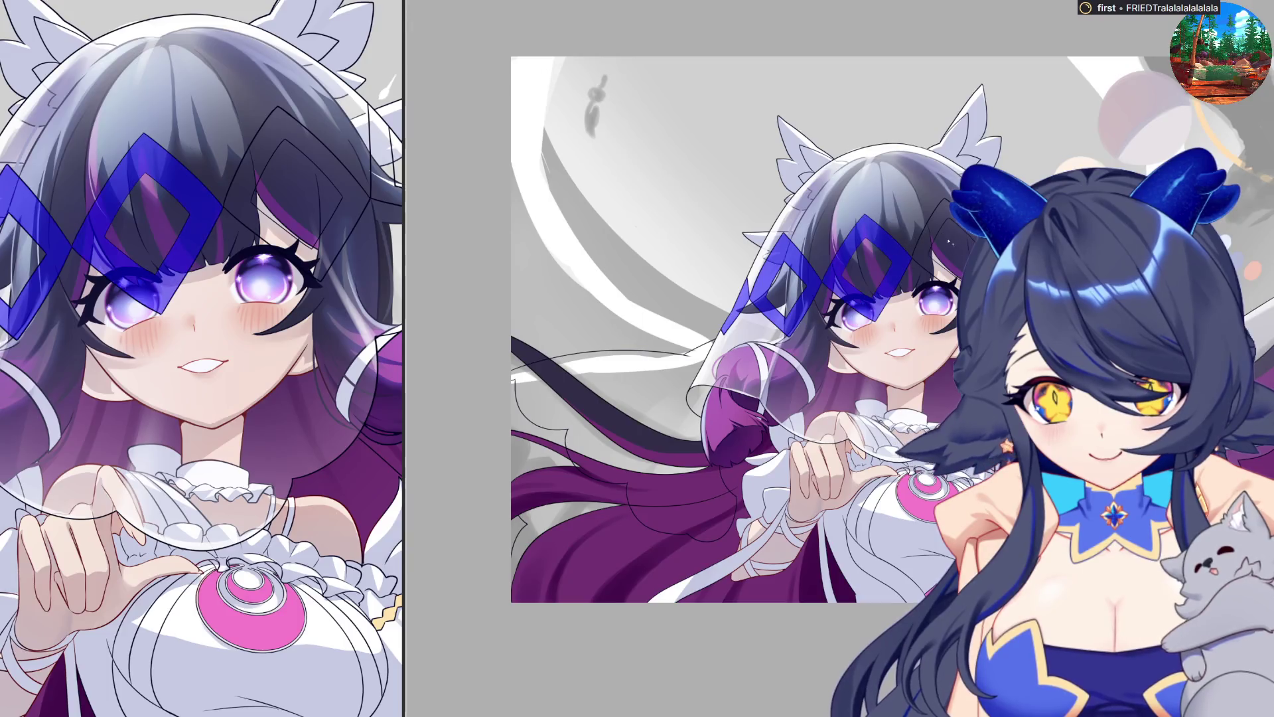
Flat-fill all the headpiece diamonds in blue, then delete the fill, leaving them selected.
left_click(954, 254)
left_click(1004, 232)
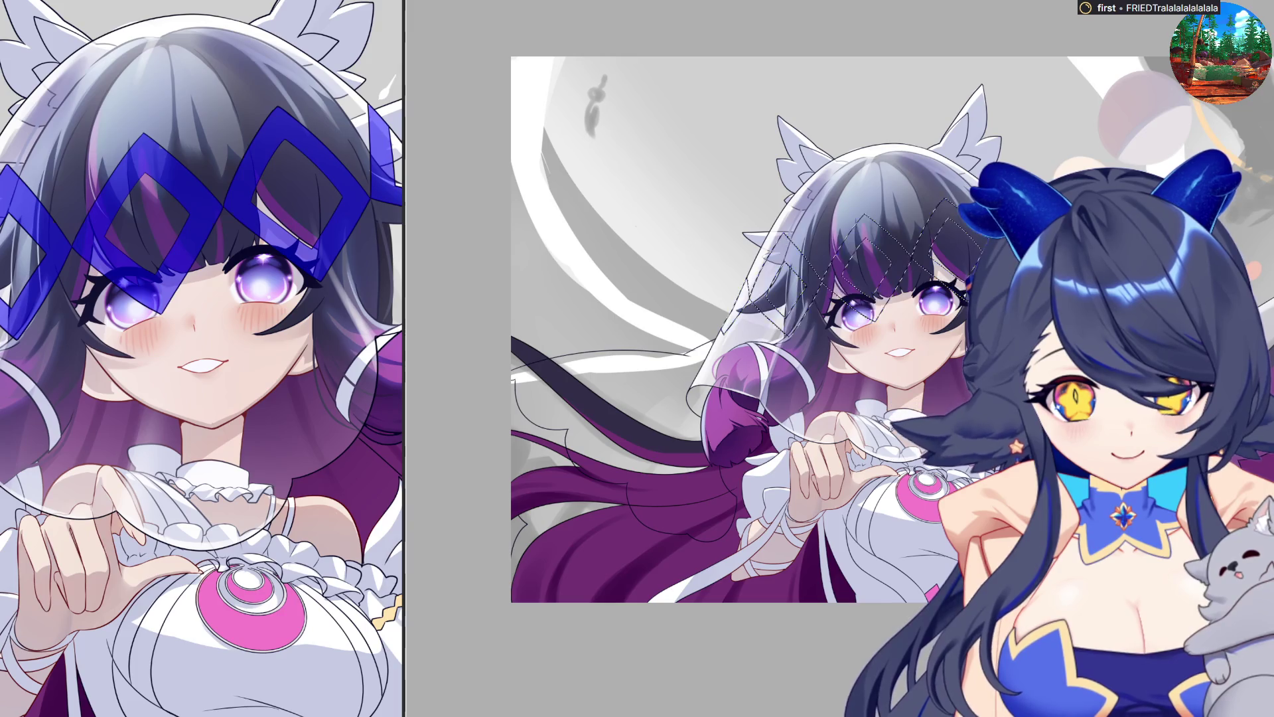
key("Delete")
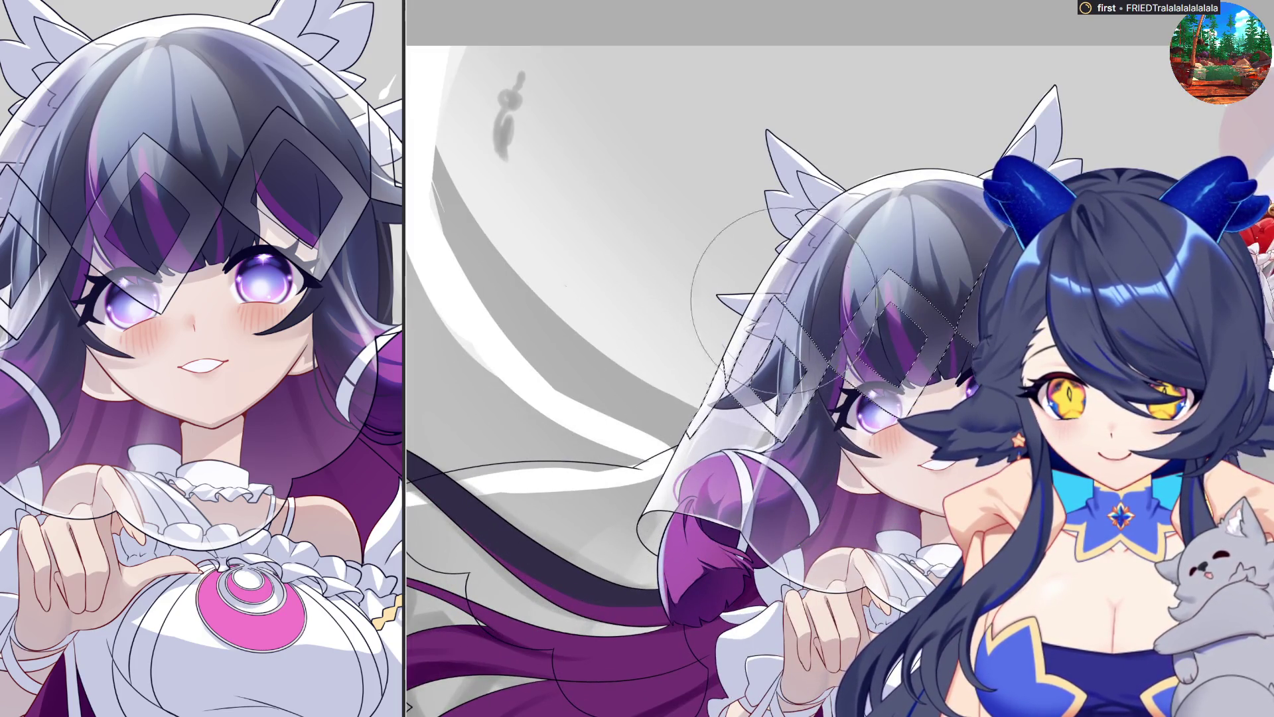
Brush light silver-grey inside the selected headpiece diamonds.
left_click_drag(680, 381, 949, 226)
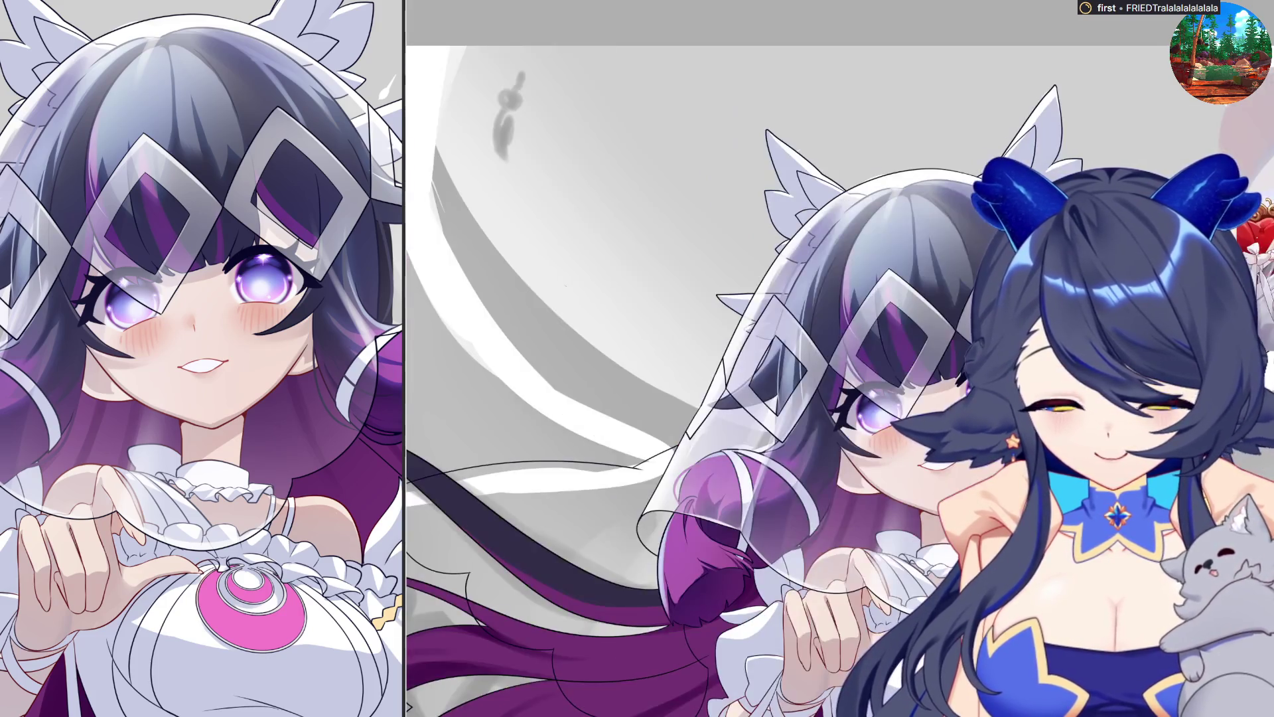
scroll(865, 502, "down", 3)
scroll(864, 503, "up", 1)
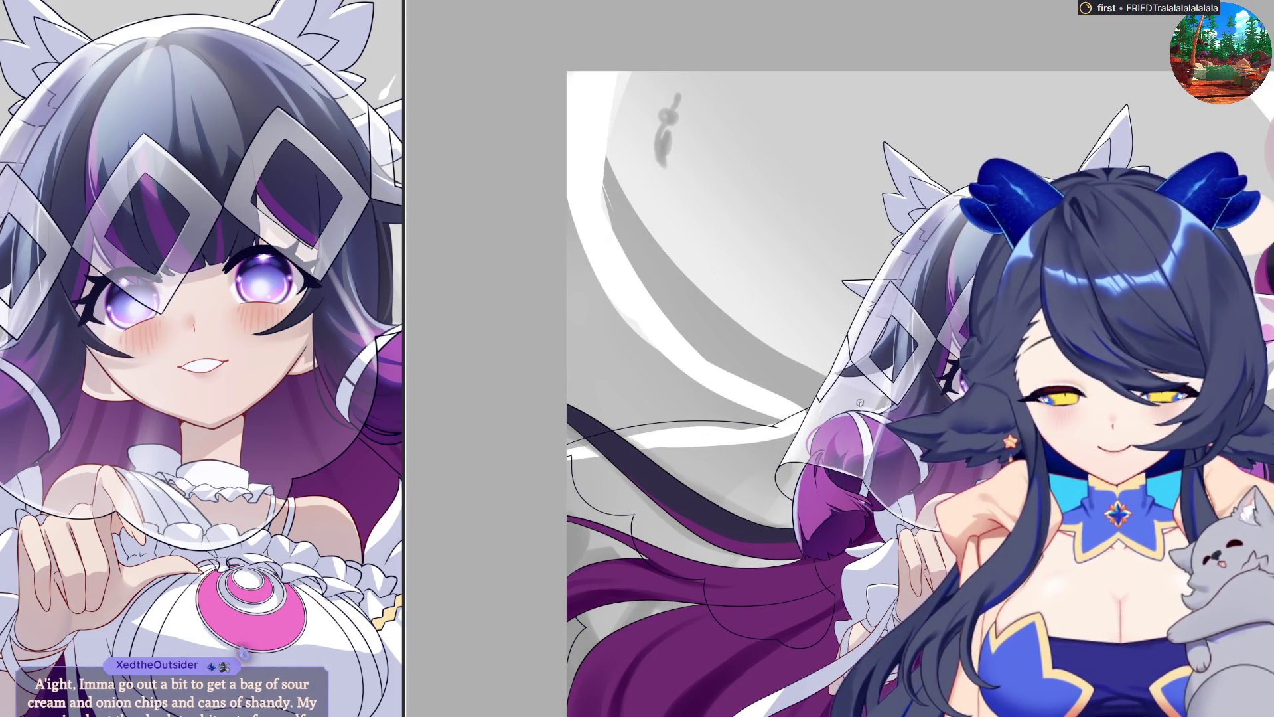
scroll(606, 231, "down", 1)
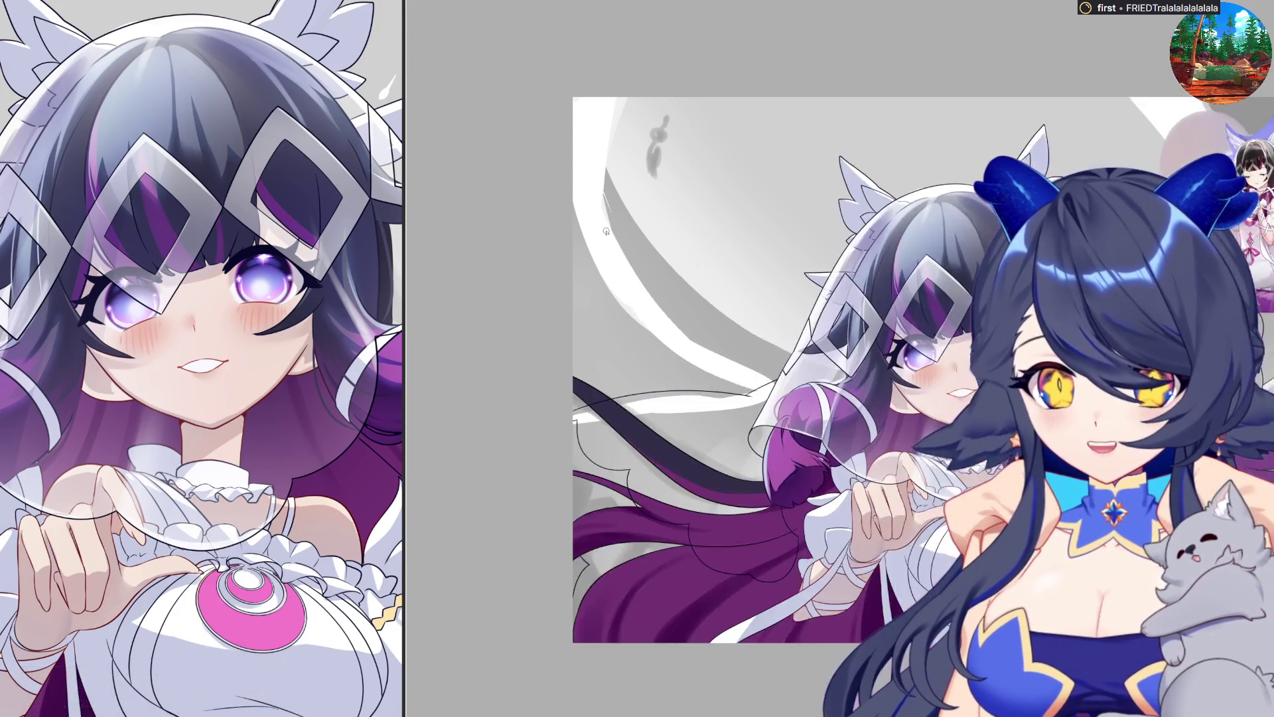
scroll(606, 231, "down", 1)
scroll(839, 284, "up", 1)
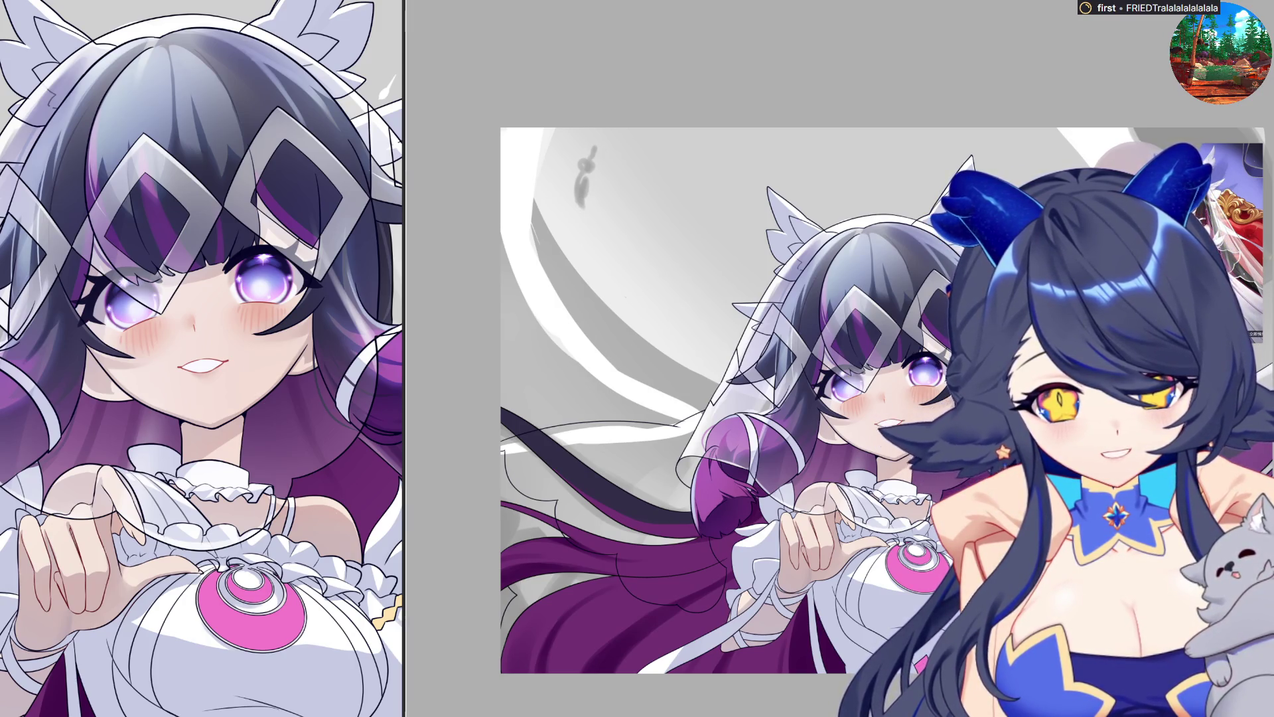
key("[")
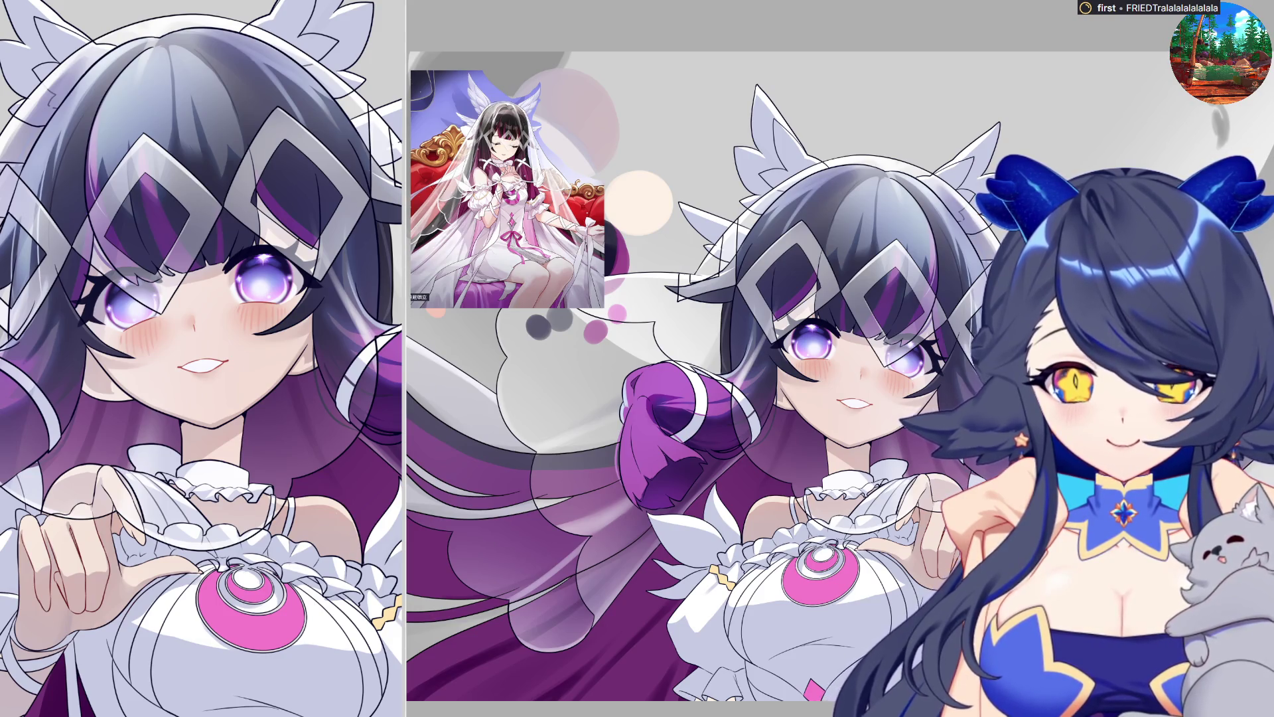
key("ctrl+v")
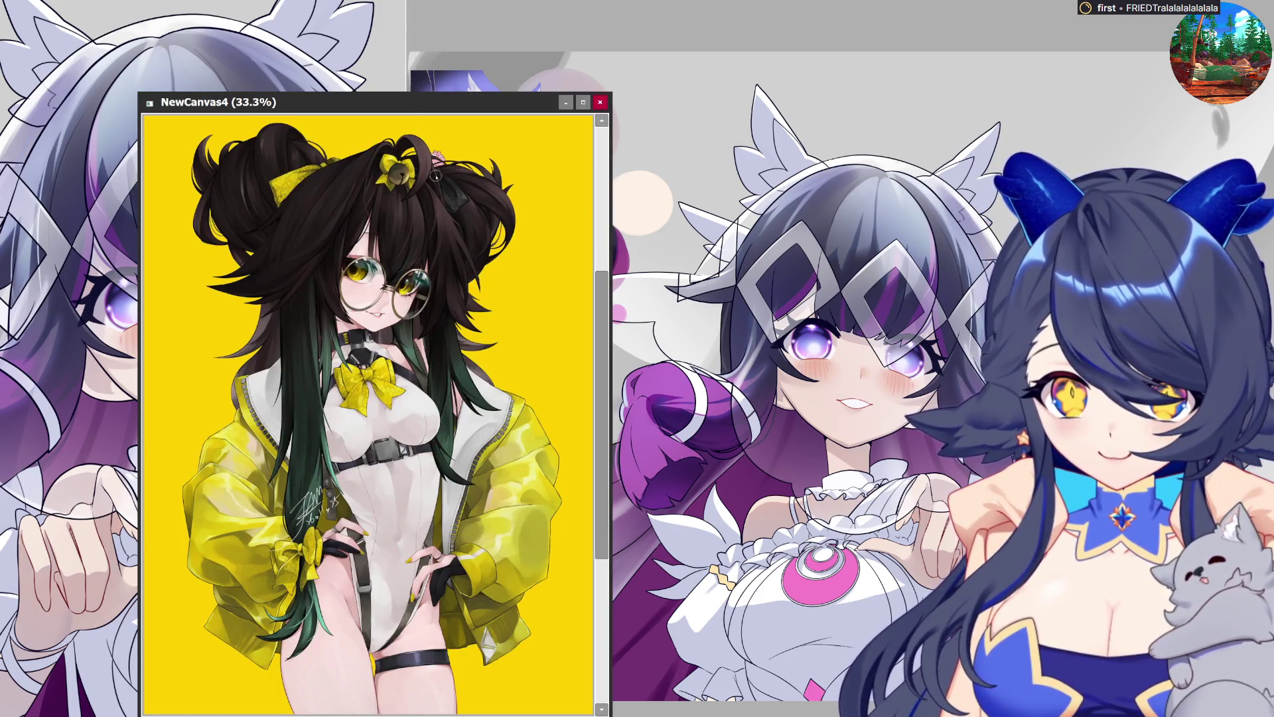
left_click_drag(413, 112, 514, 2)
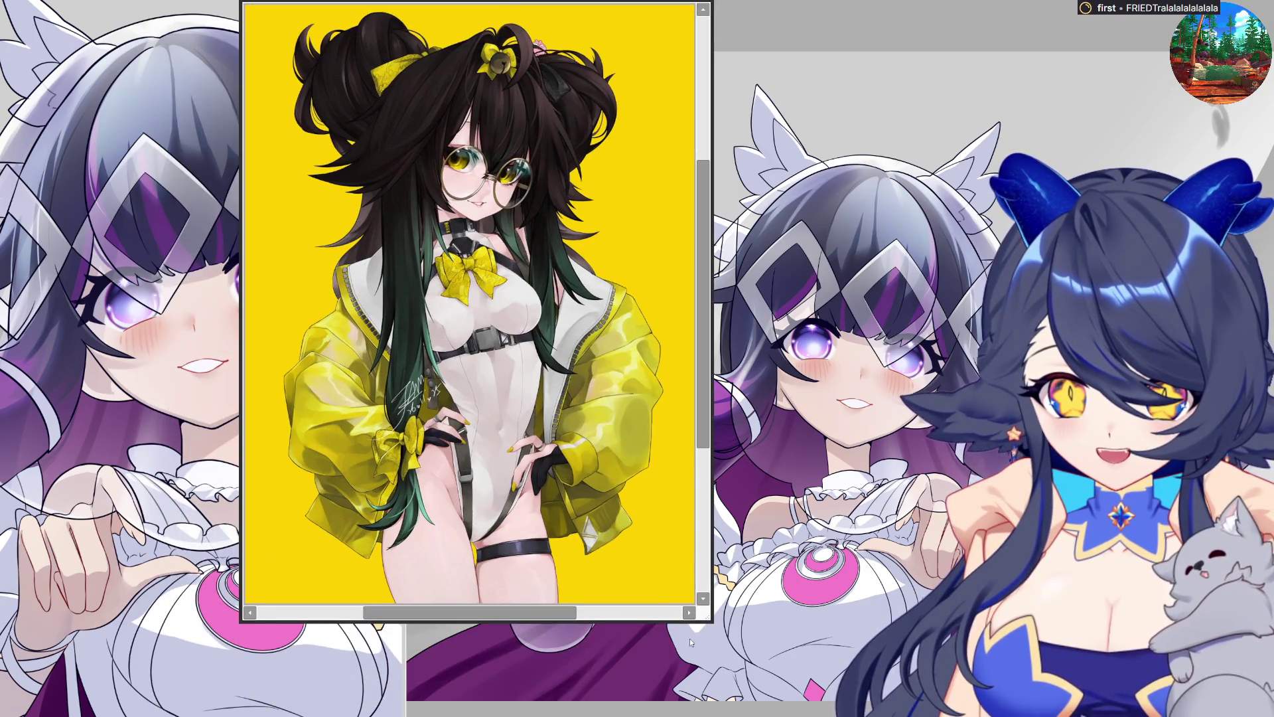
left_click_drag(706, 619, 730, 716)
scroll(463, 311, "up", 3)
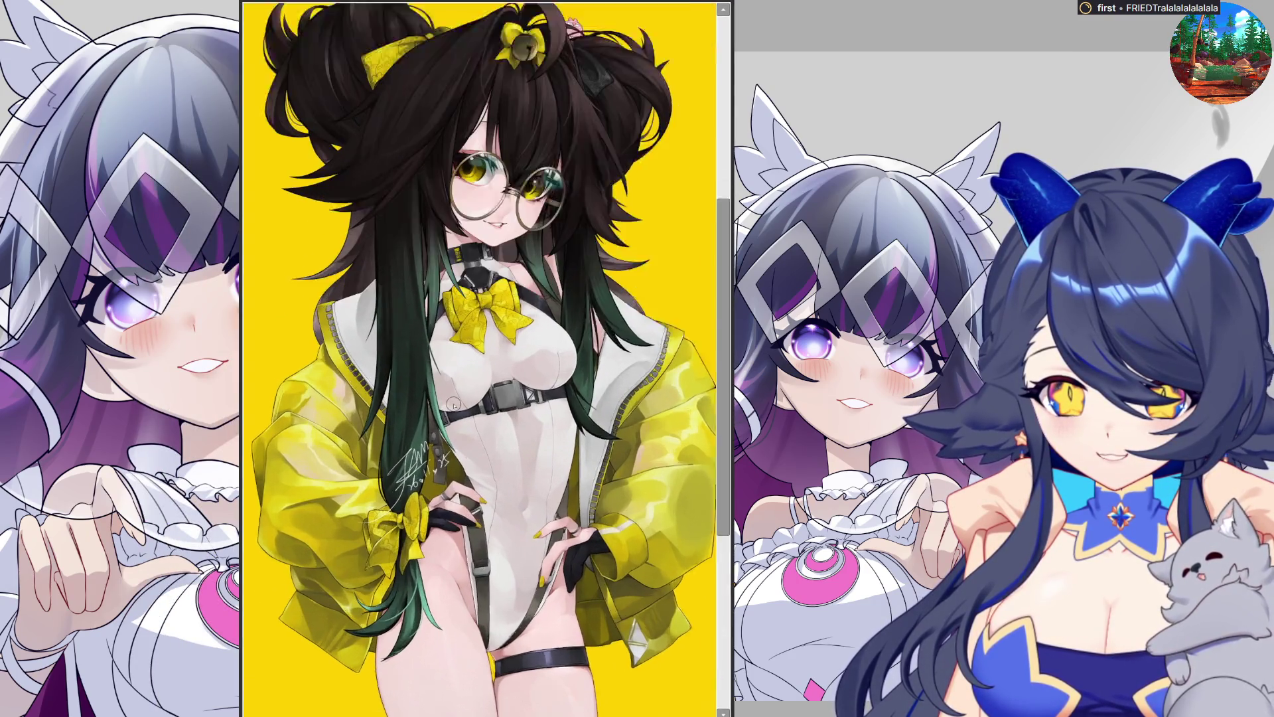
scroll(498, 279, "down", 1)
scroll(534, 251, "up", 3)
scroll(529, 427, "up", 2)
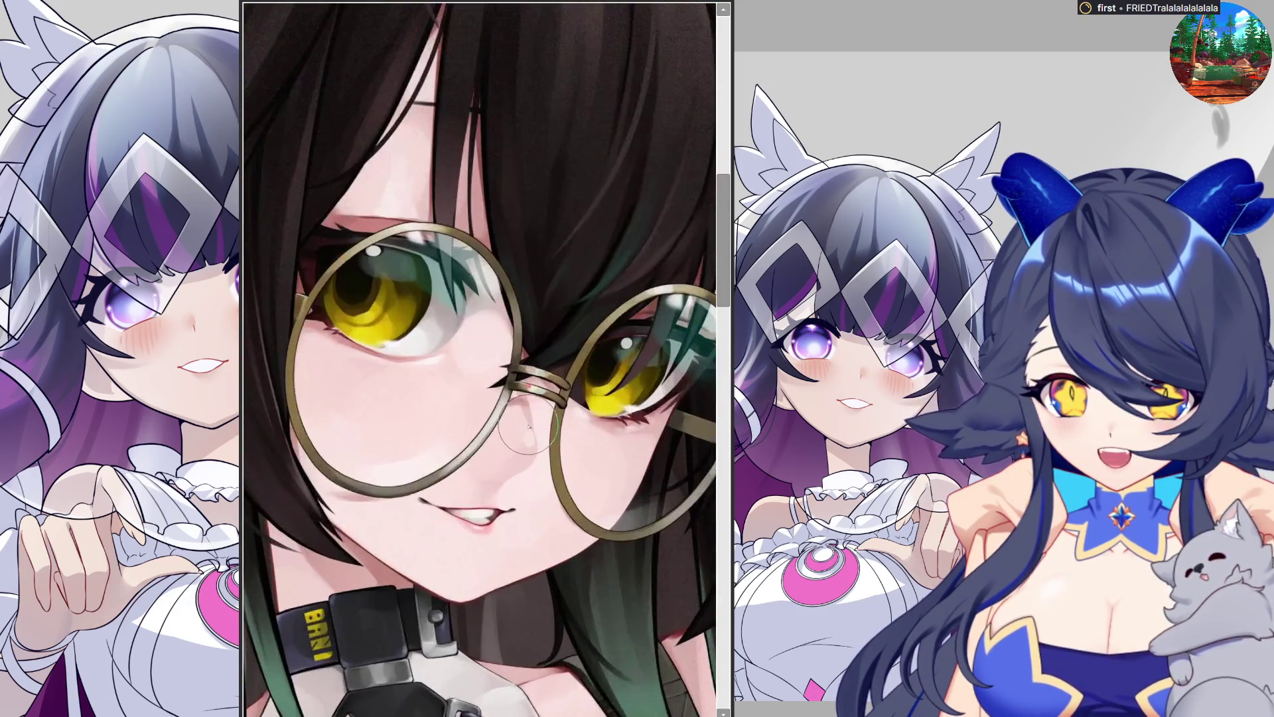
scroll(467, 525, "down", 1)
scroll(478, 432, "down", 2)
scroll(505, 319, "down", 1)
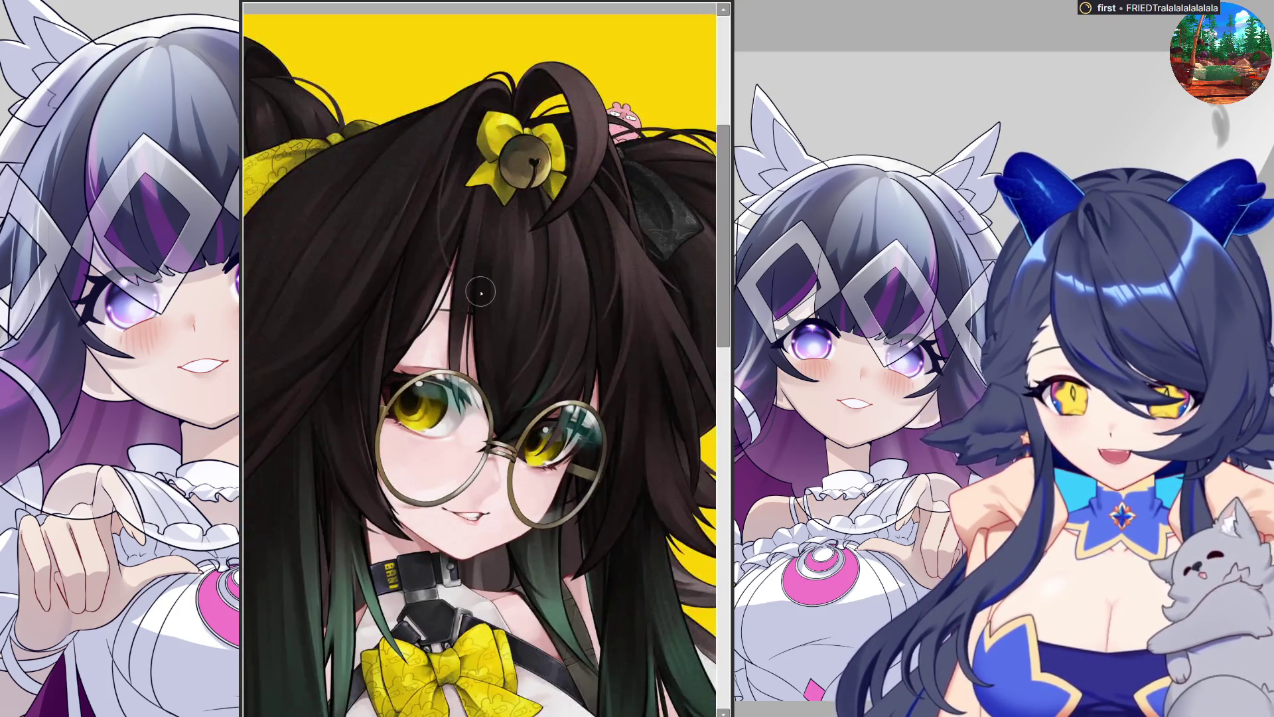
scroll(523, 253, "down", 1)
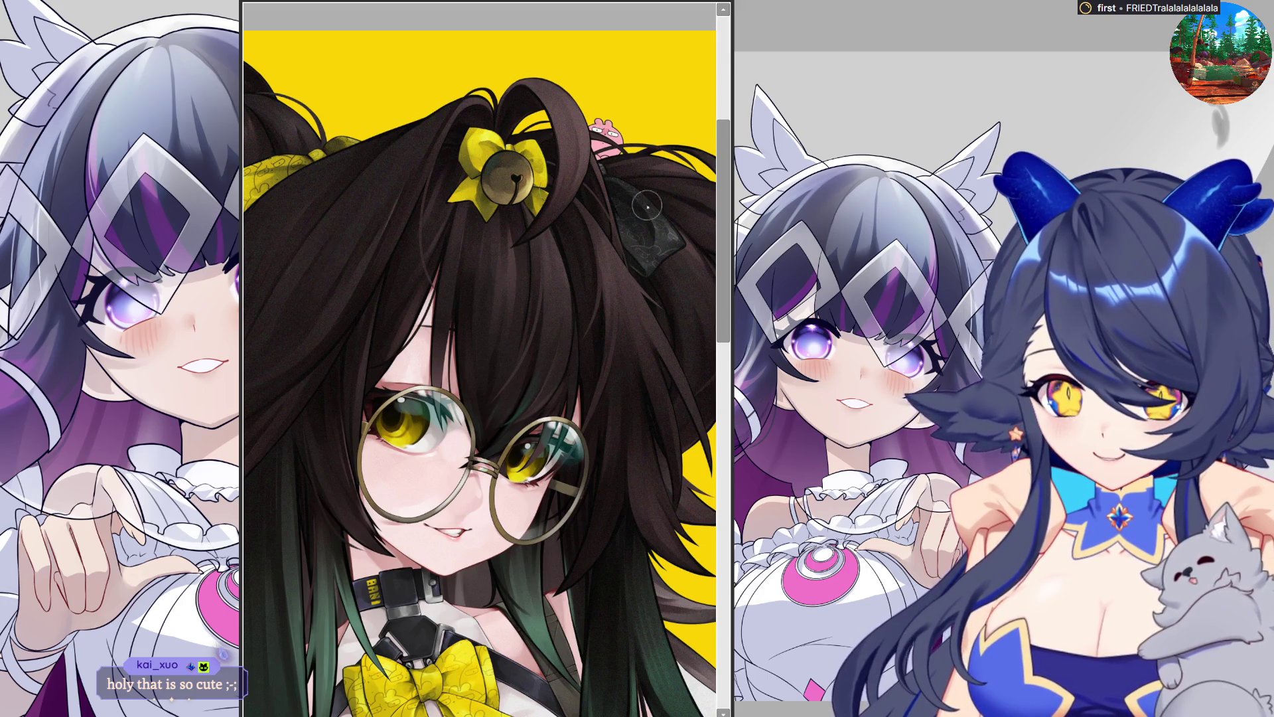
scroll(468, 350, "down", 3)
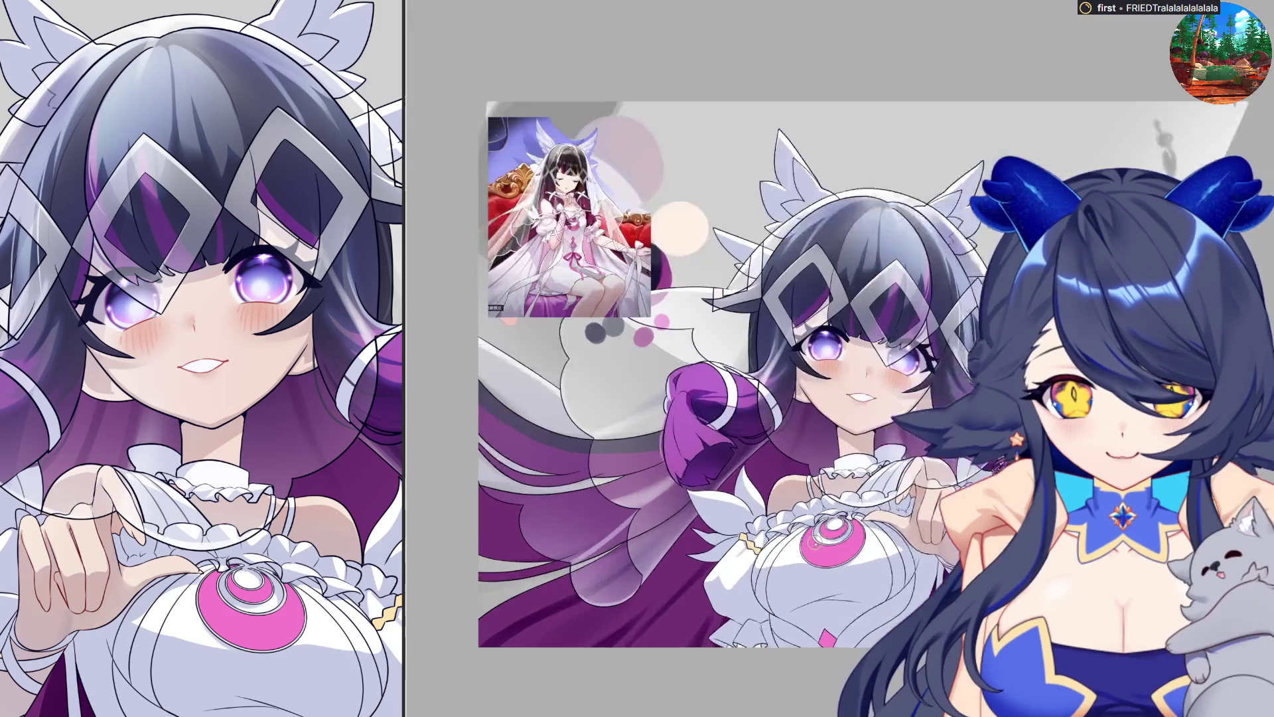
Return the rotated close-up of the hair to an upright canvas view.
scroll(815, 541, "up", 4)
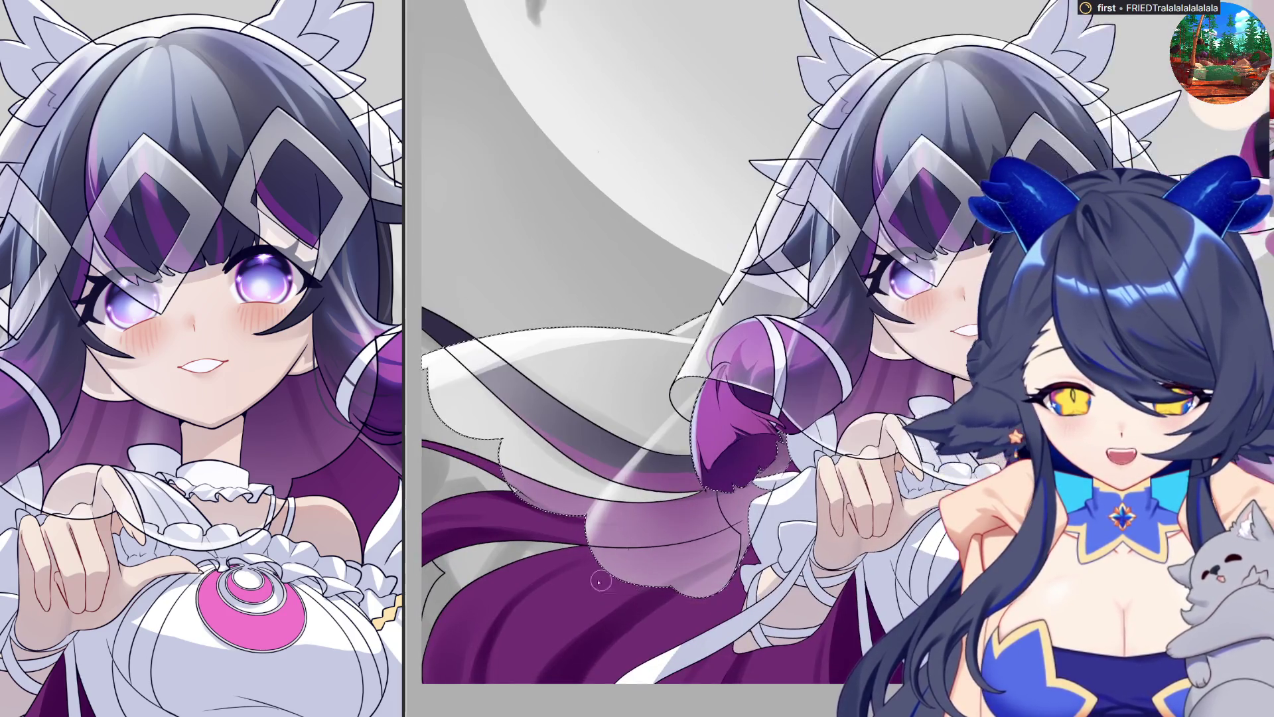
scroll(883, 567, "down", 2)
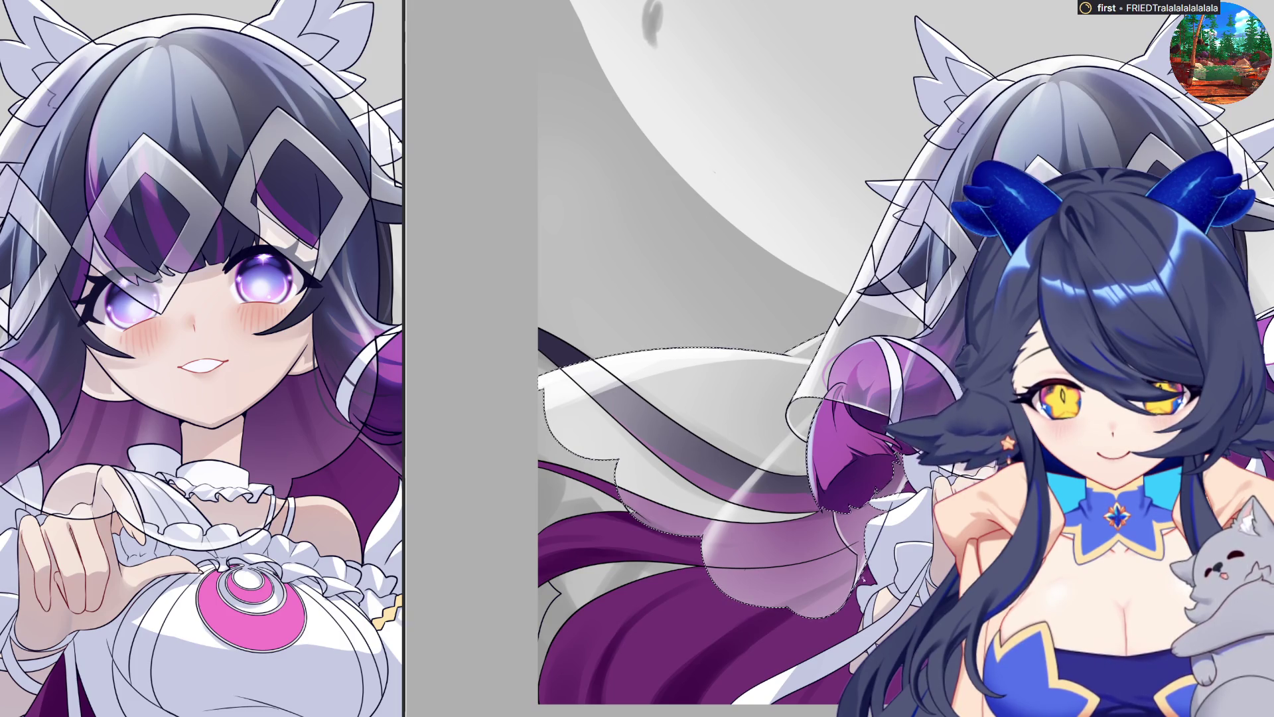
key("ctrl+0")
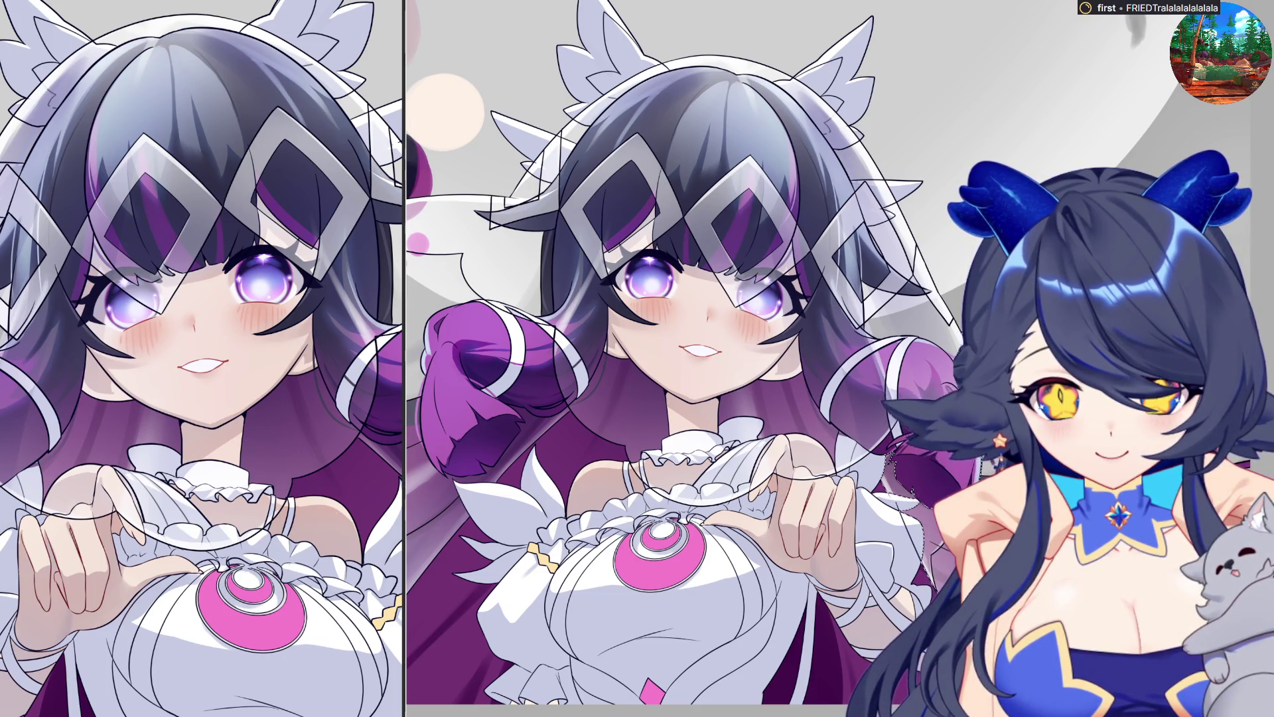
key("ctrl+0")
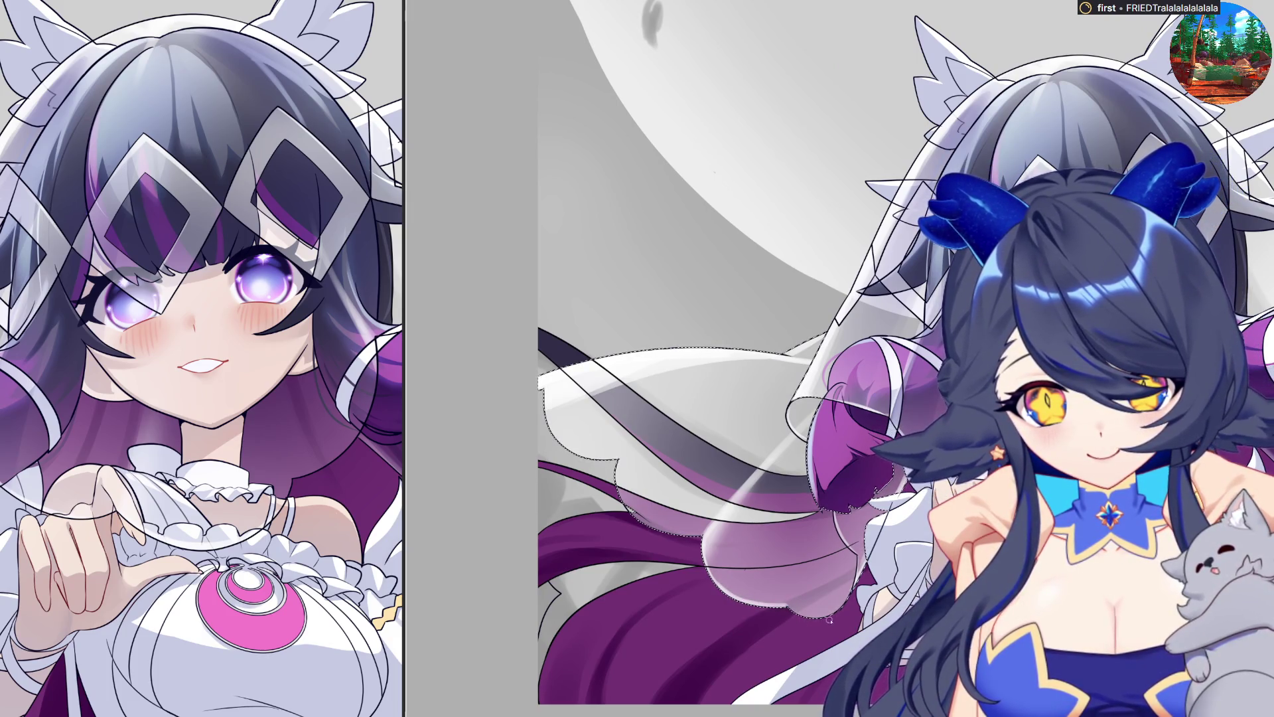
key("ctrl+0")
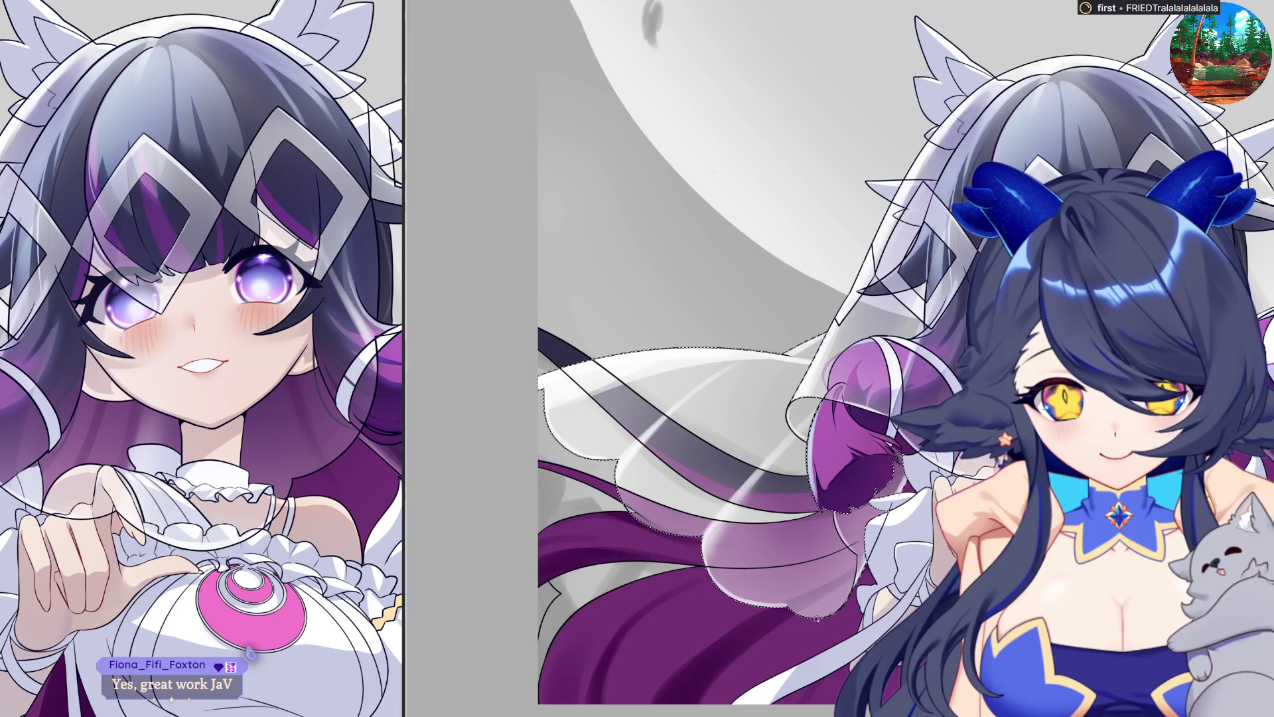
Mirror the canvas to check the drawing, zoom out to the whole illustration, and deselect.
key("h")
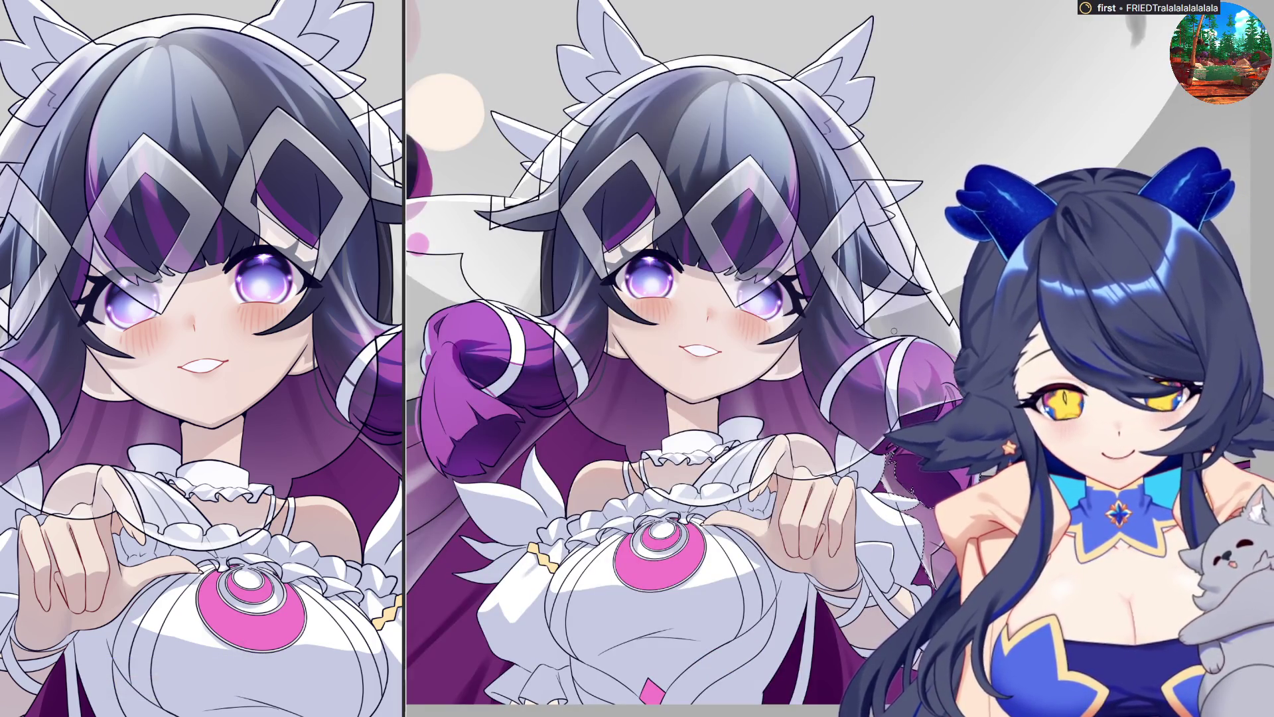
key("h")
key("ctrl+0")
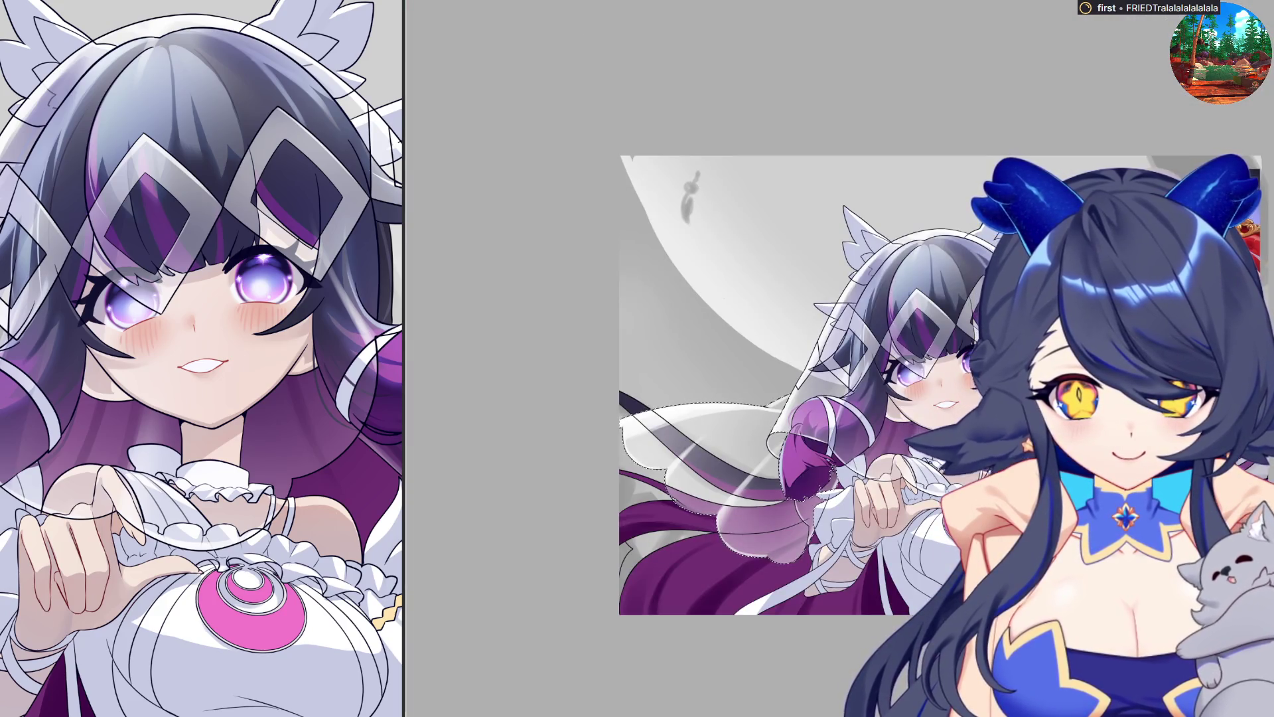
key("ctrl+d")
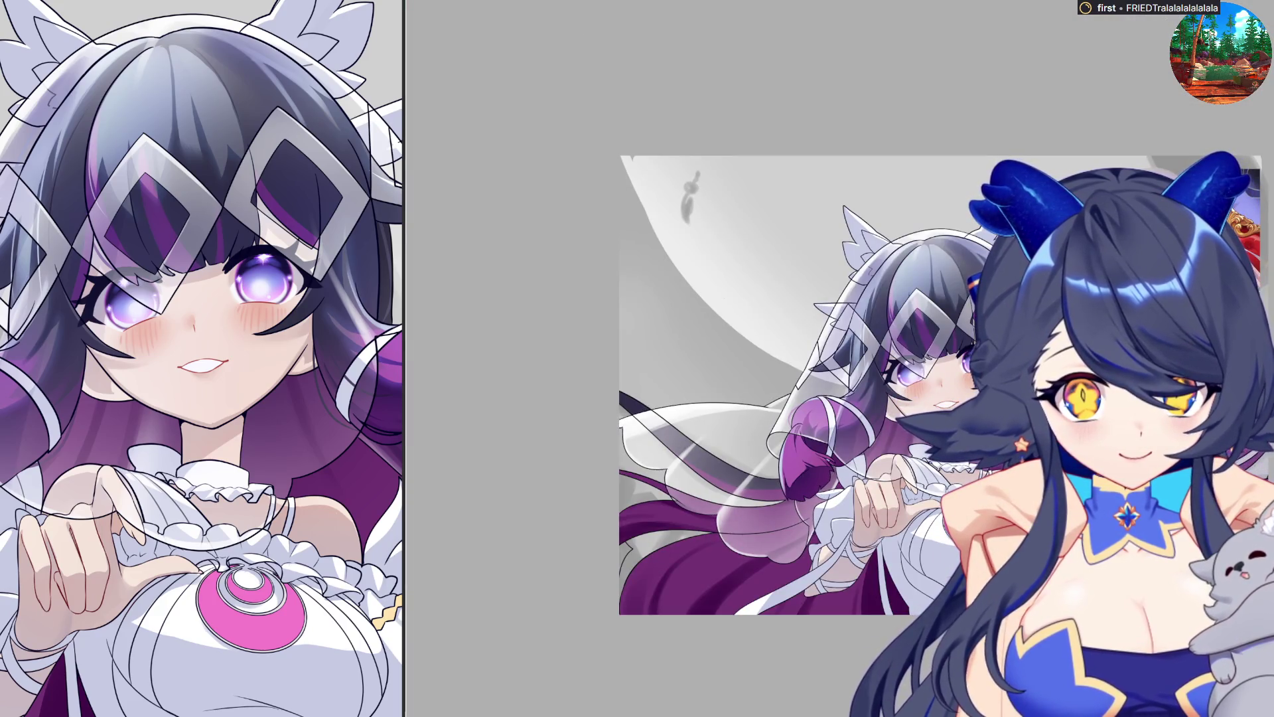
scroll(617, 418, "up", 2)
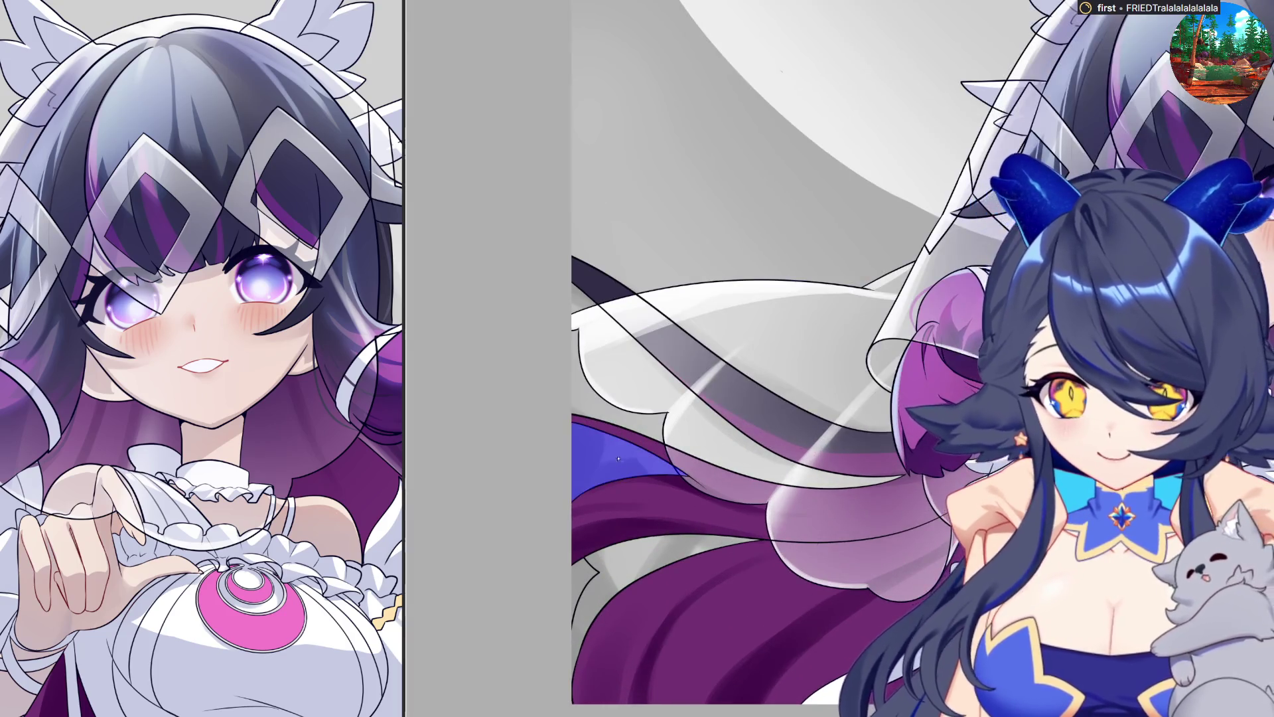
Mark the grey lower-left hair area, shift the view up, and undo that mark.
scroll(618, 418, "up", 1)
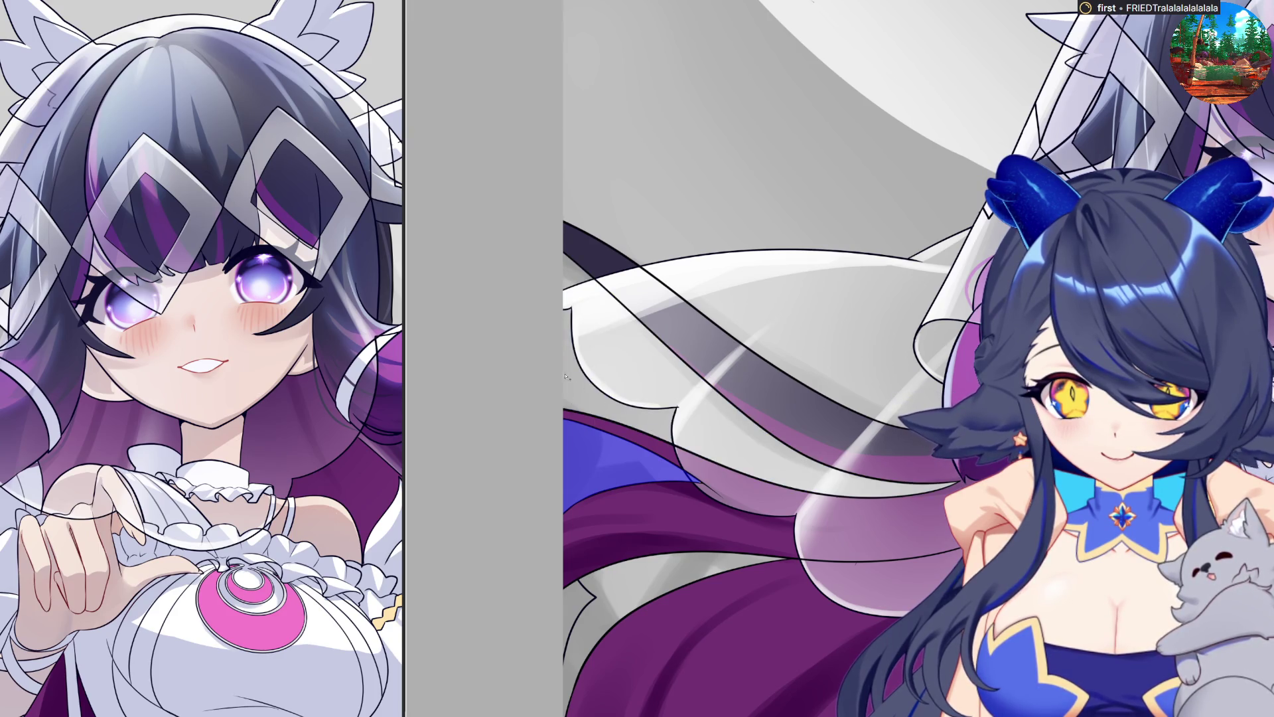
left_click(652, 588)
left_click_drag(636, 576, 658, 536)
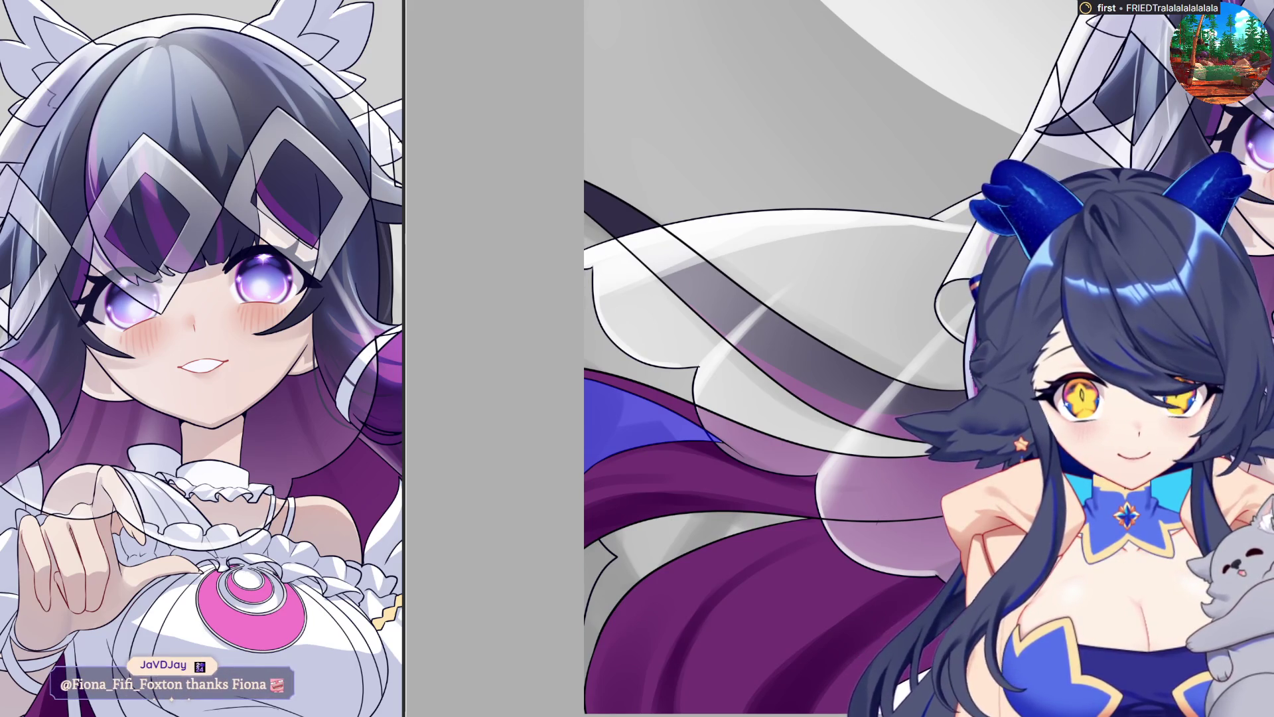
key("ctrl+z")
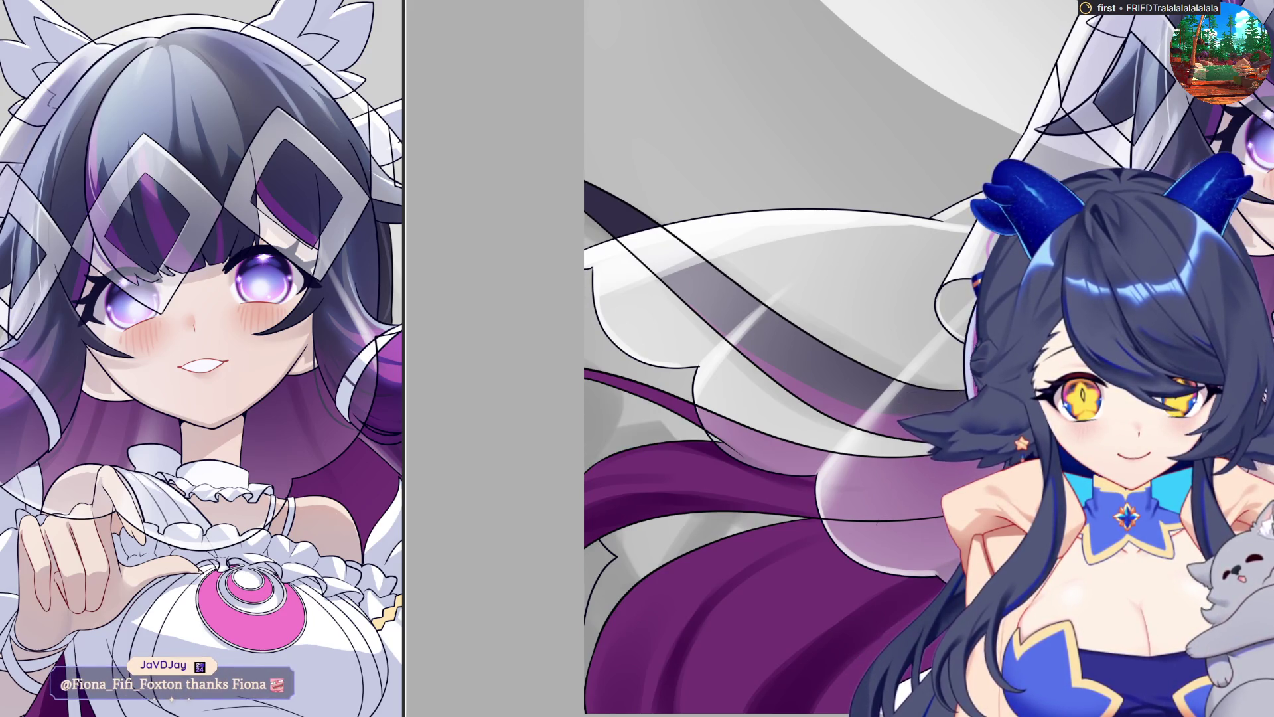
Mark the grey hair areas at the left and lower left as an active selection.
left_click(671, 386)
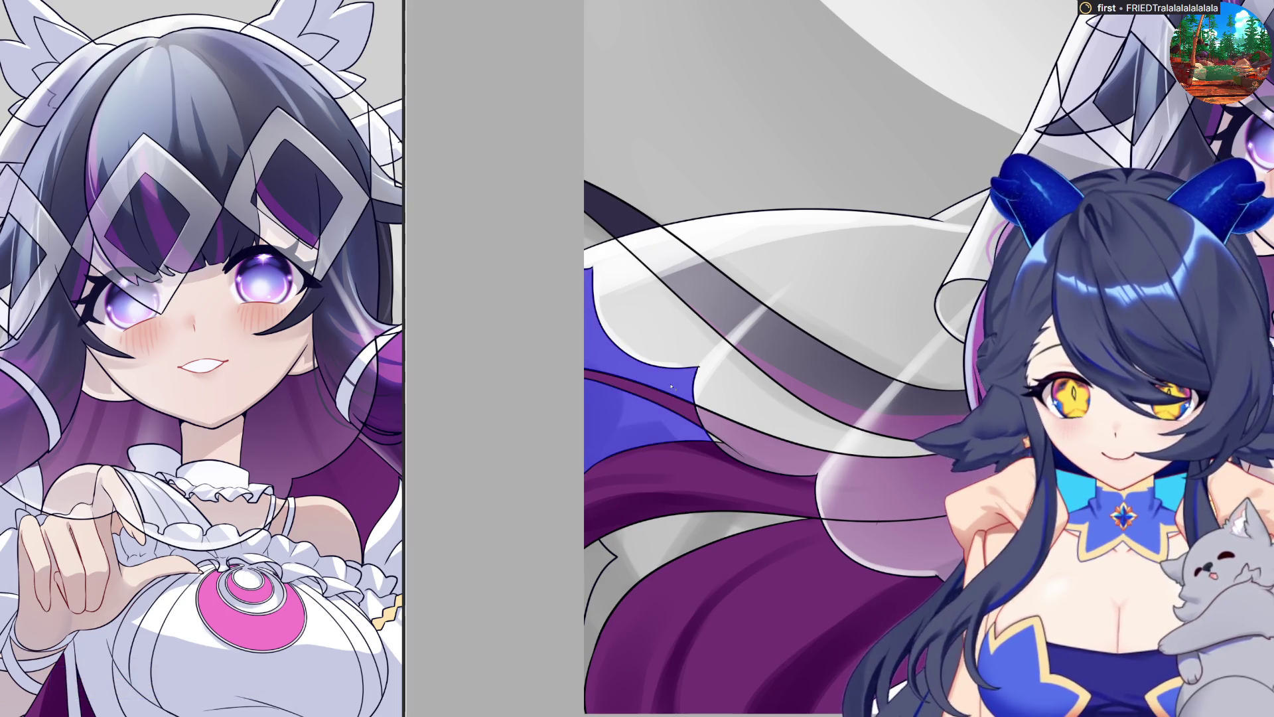
left_click(679, 540)
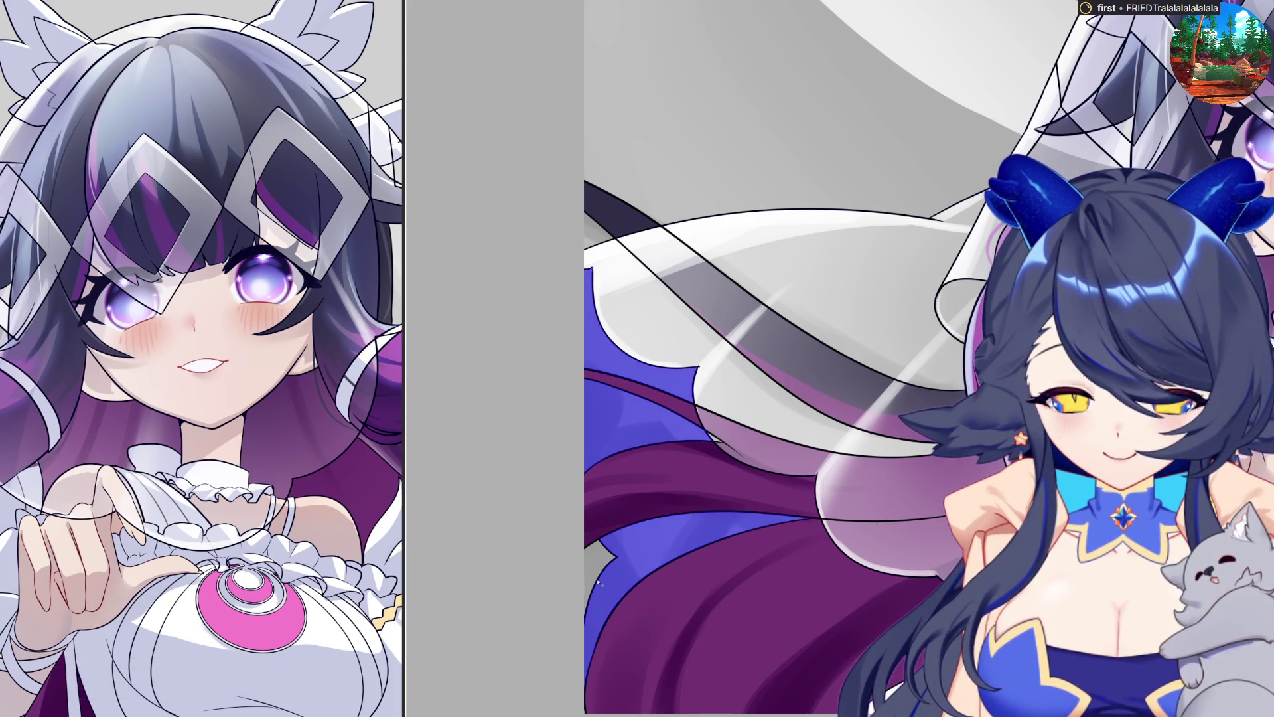
scroll(702, 443, "up", 3)
scroll(709, 455, "down", 2)
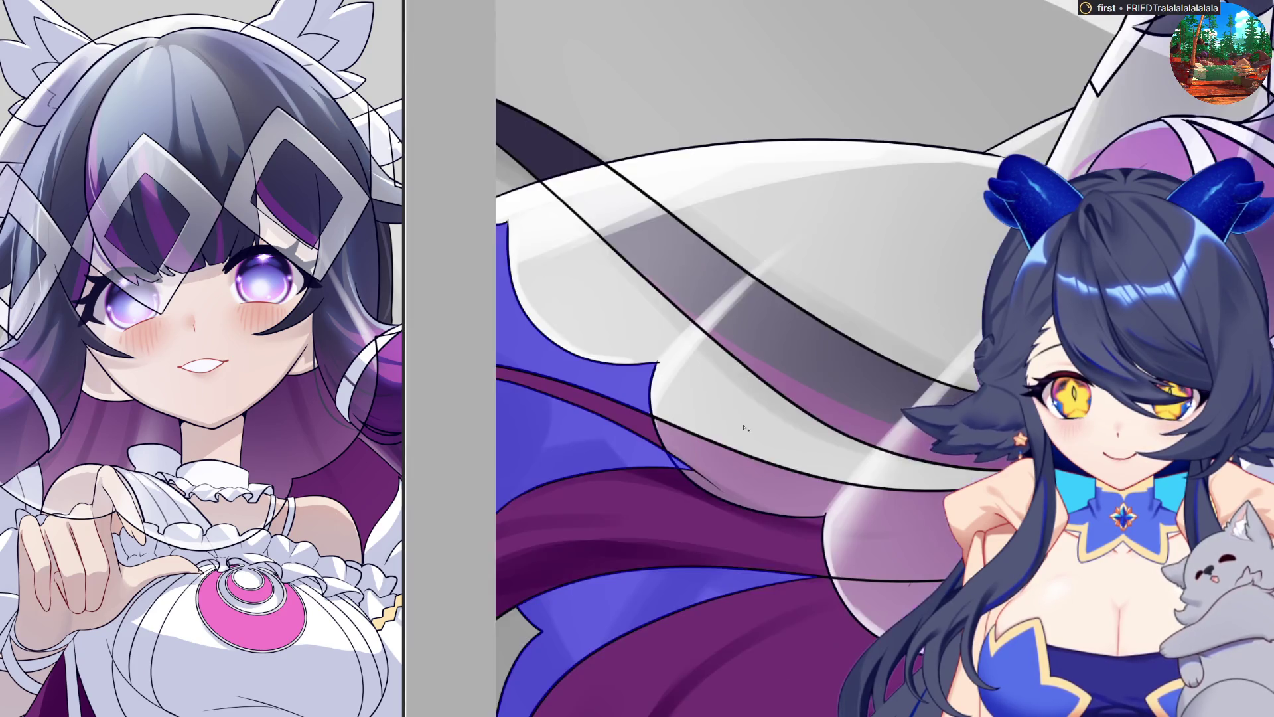
left_click(673, 457)
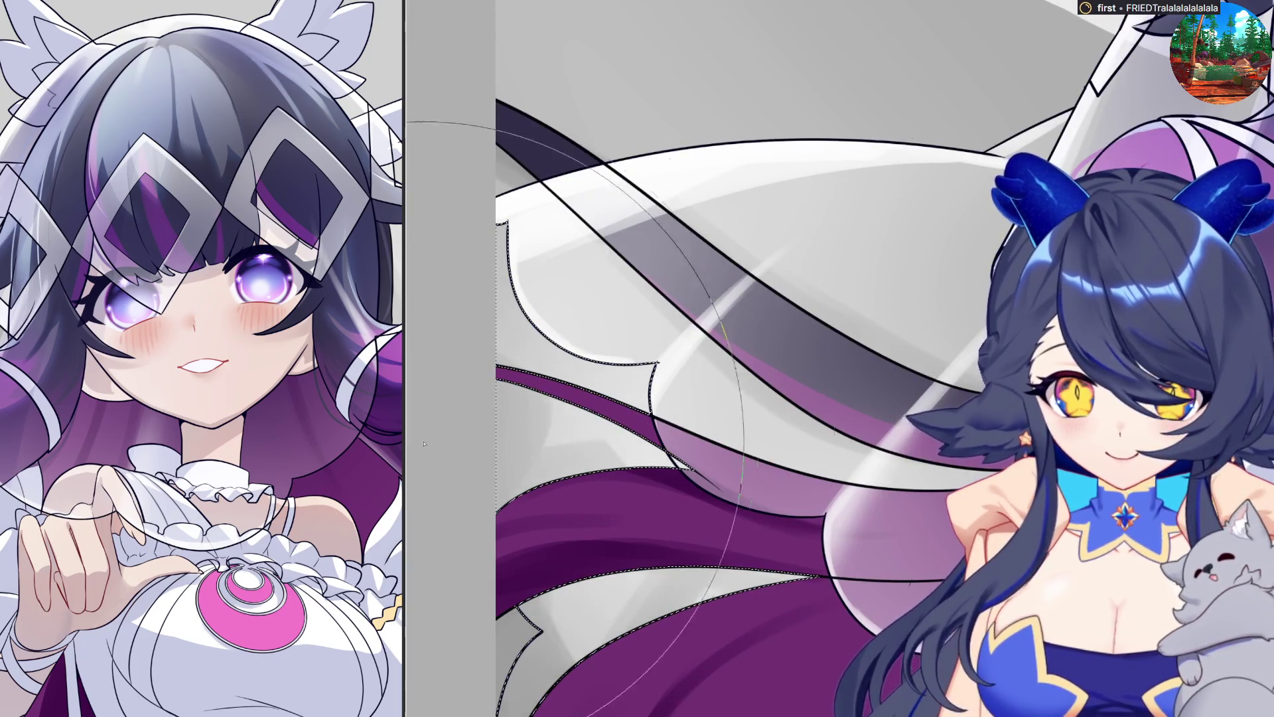
scroll(525, 372, "down", 2)
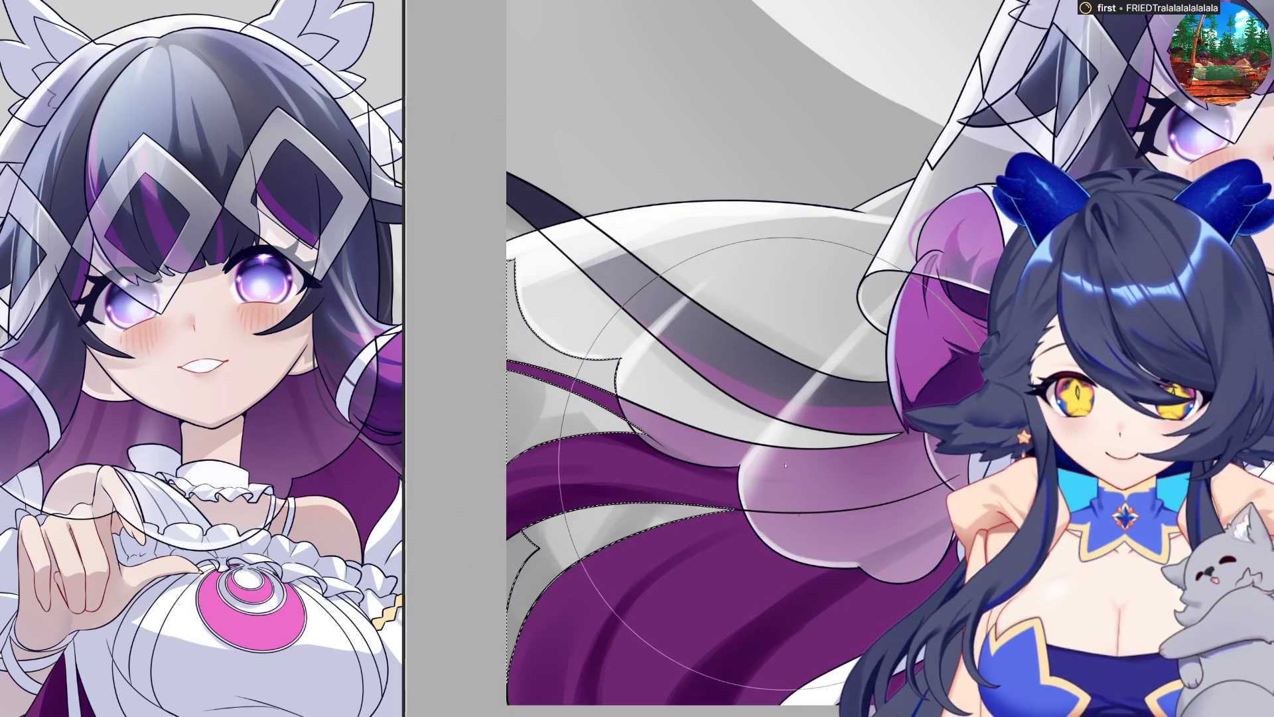
scroll(505, 564, "down", 2)
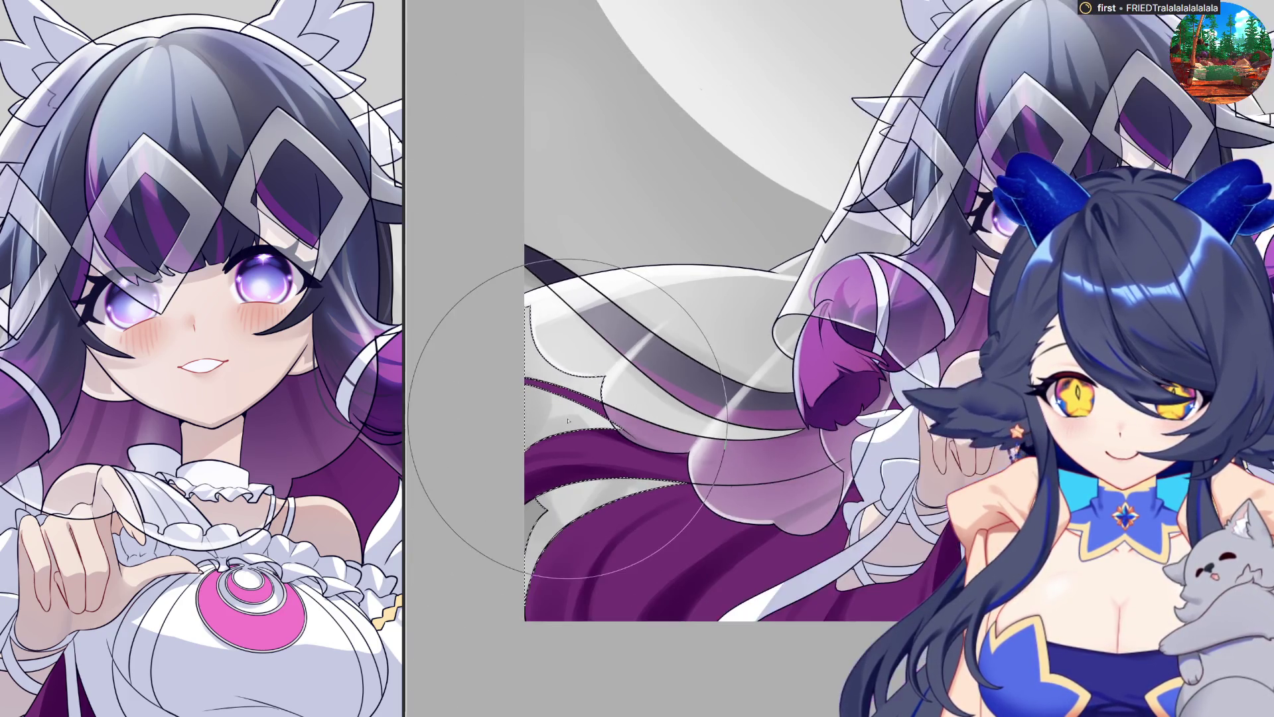
scroll(633, 675, "down", 3)
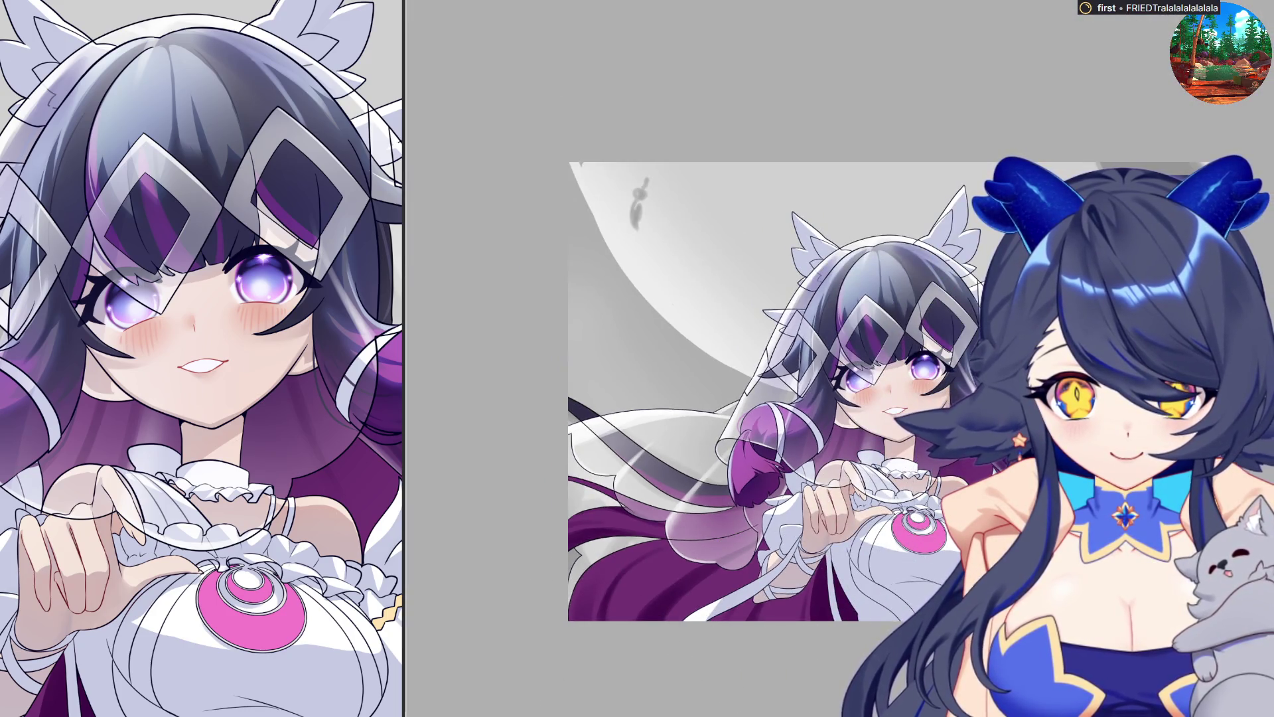
scroll(1062, 385, "up", 3)
scroll(995, 465, "down", 3)
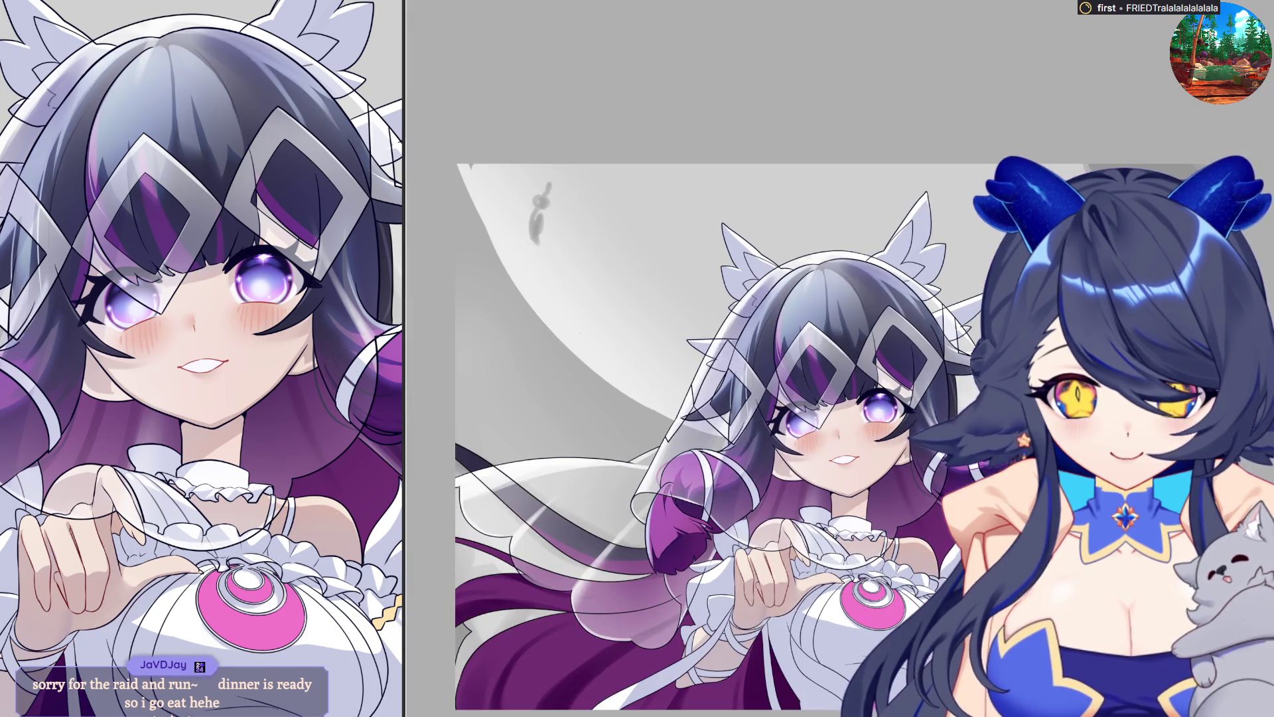
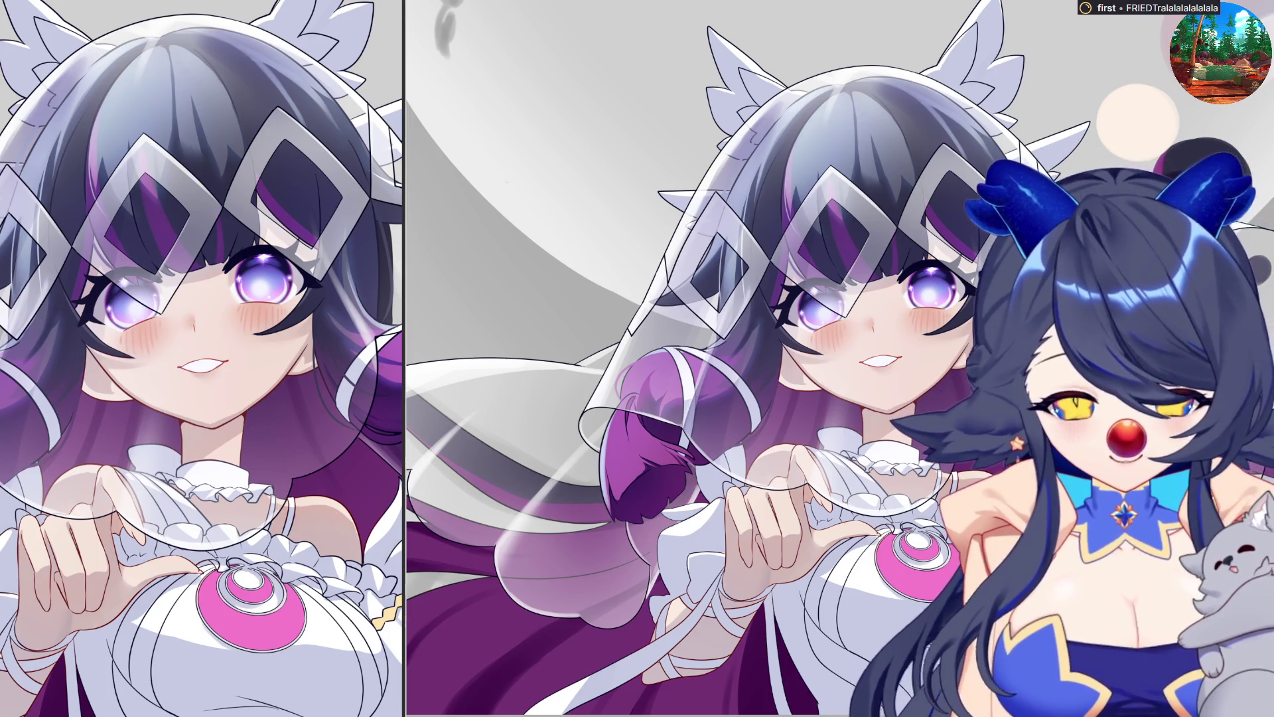
Zoom and scroll across the veil and grey moon to frame the long white edge stroke.
key("ctrl+minus")
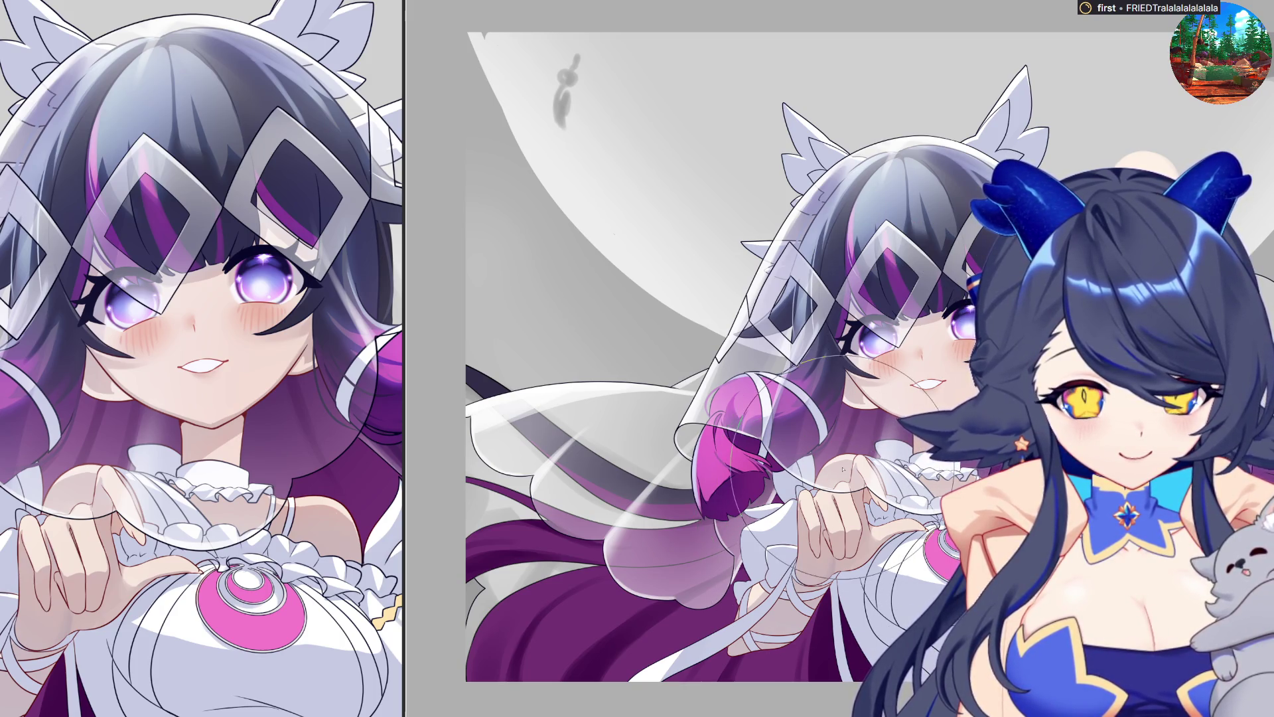
key("ctrl+minus")
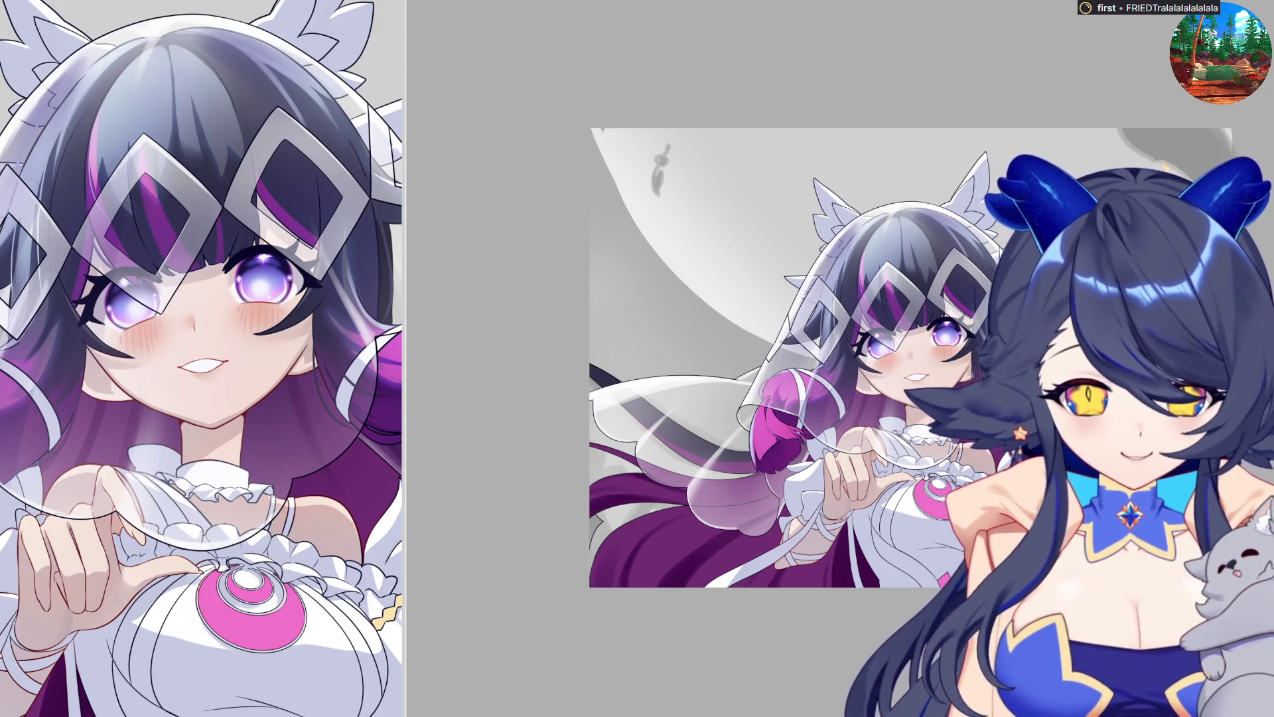
key("ctrl+plus")
scroll(947, 482, "up", 2)
scroll(946, 482, "up", 3)
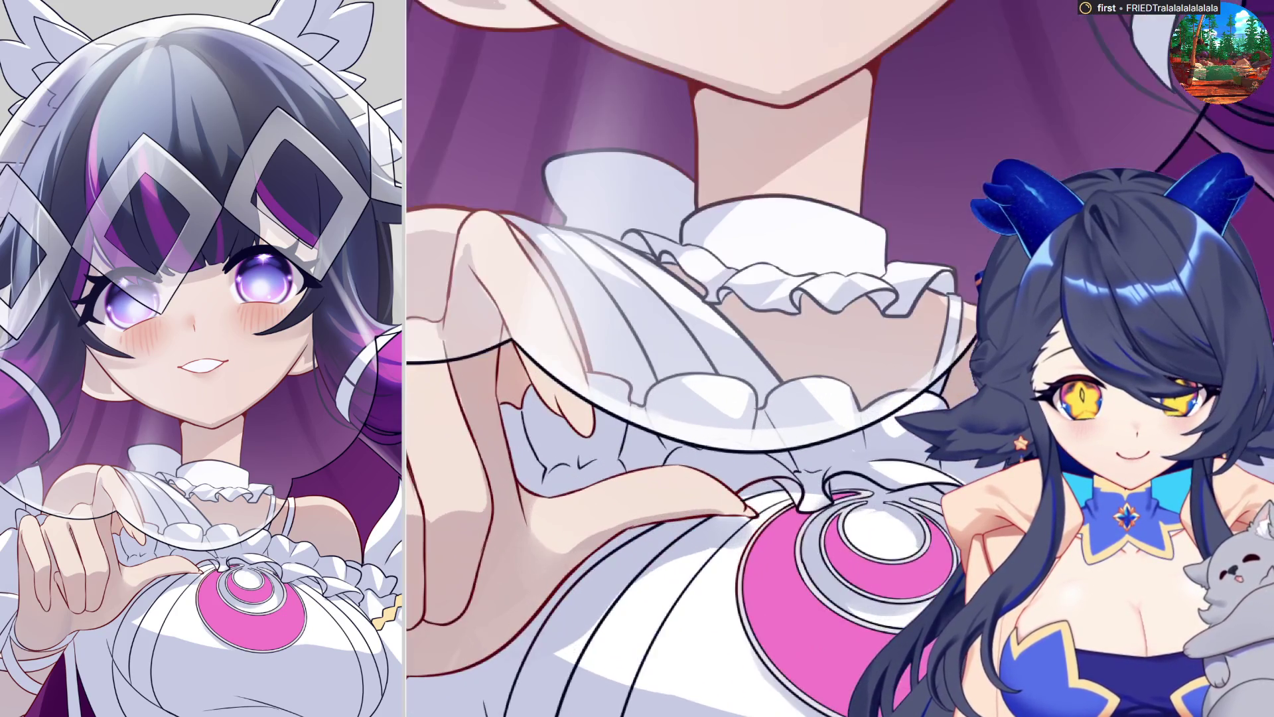
scroll(704, 458, "up", 2)
scroll(704, 458, "up", 2)
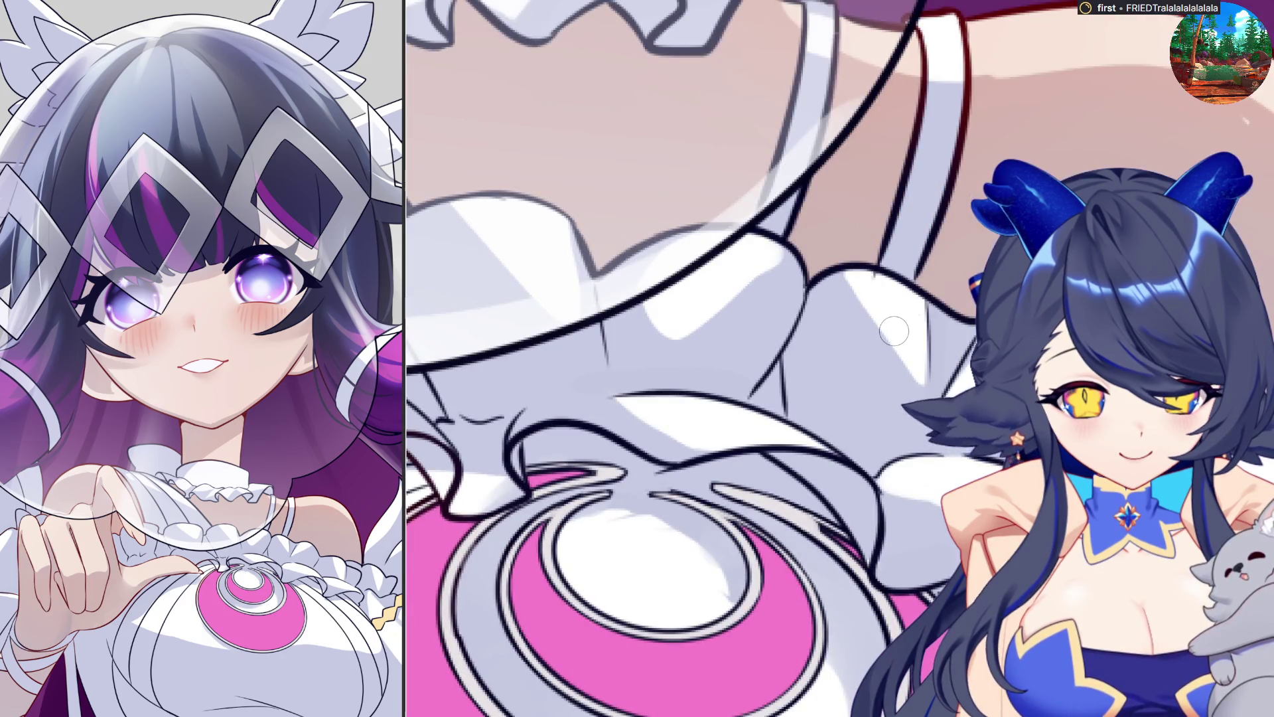
scroll(895, 331, "up", 5)
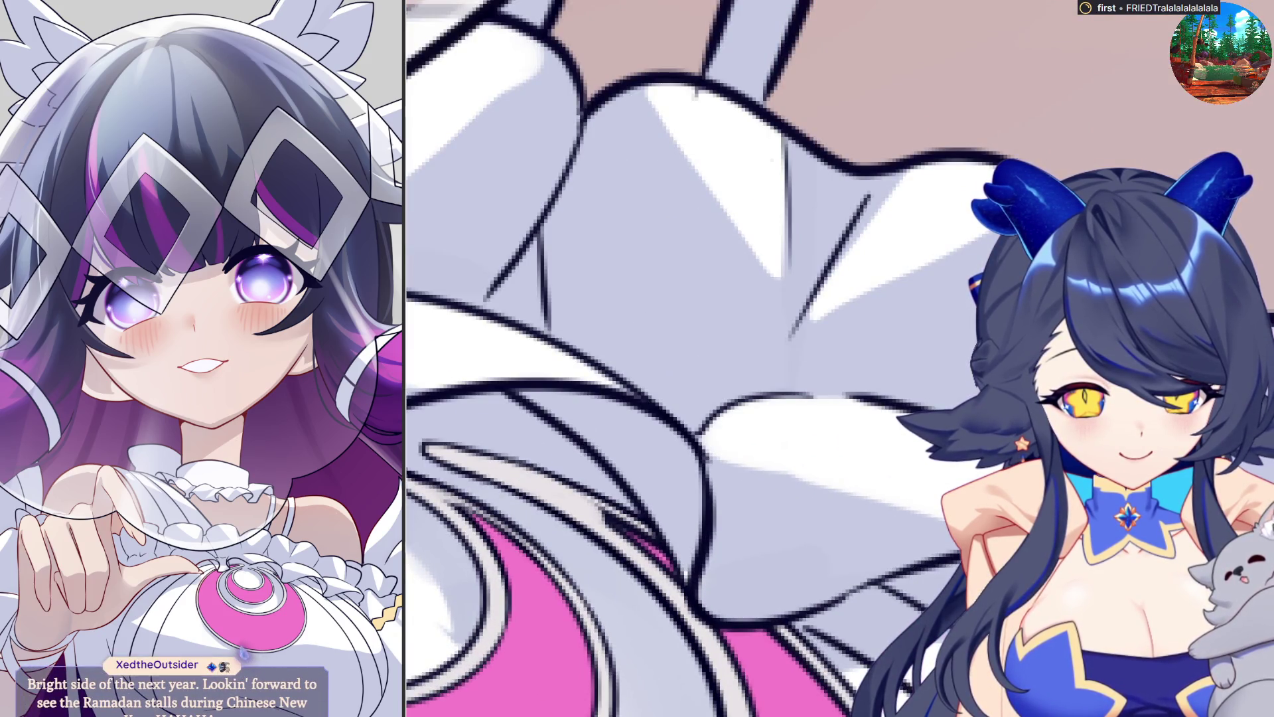
scroll(664, 359, "down", 5)
scroll(926, 199, "up", 3)
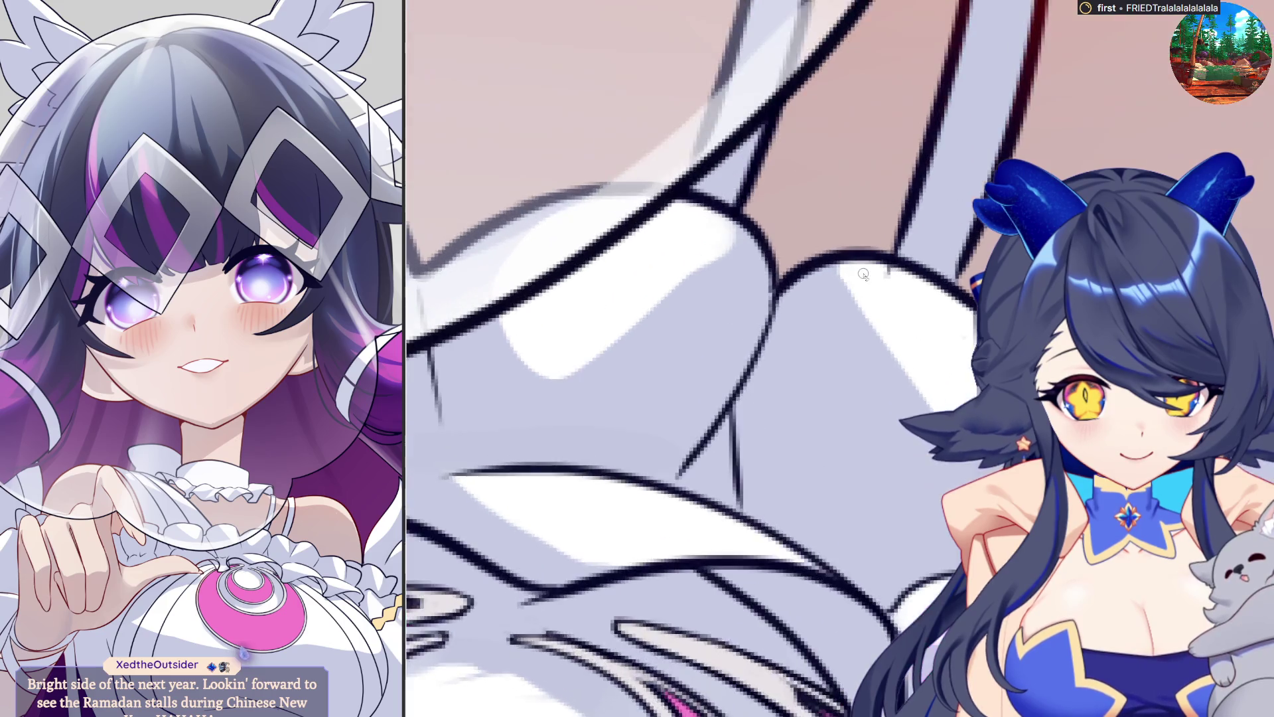
scroll(926, 199, "up", 3)
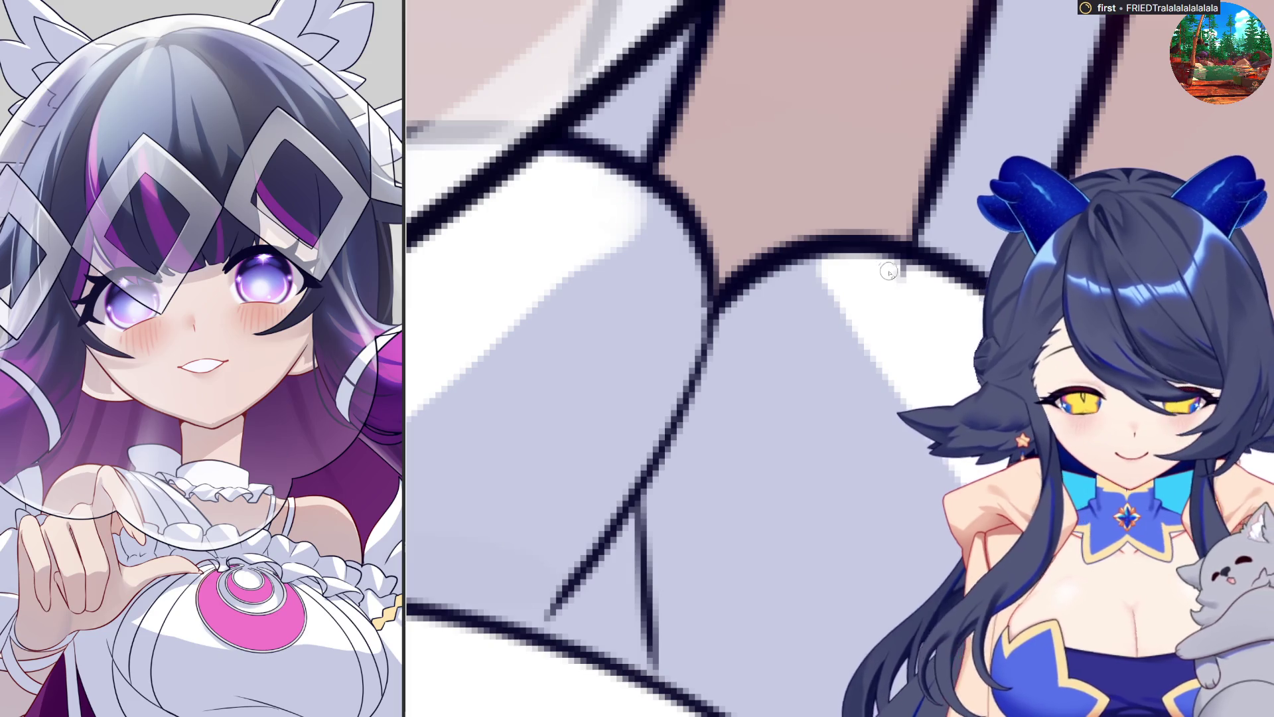
scroll(840, 358, "down", 2)
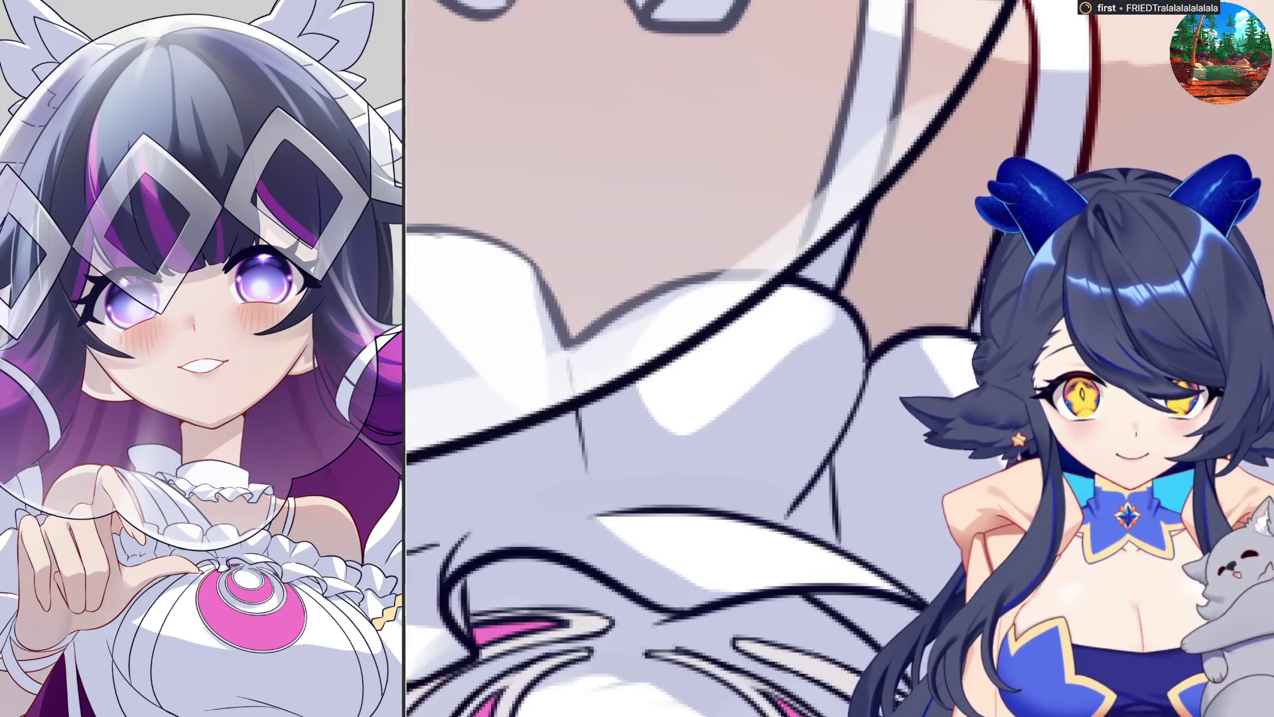
scroll(840, 358, "down", 2)
scroll(840, 358, "down", 1)
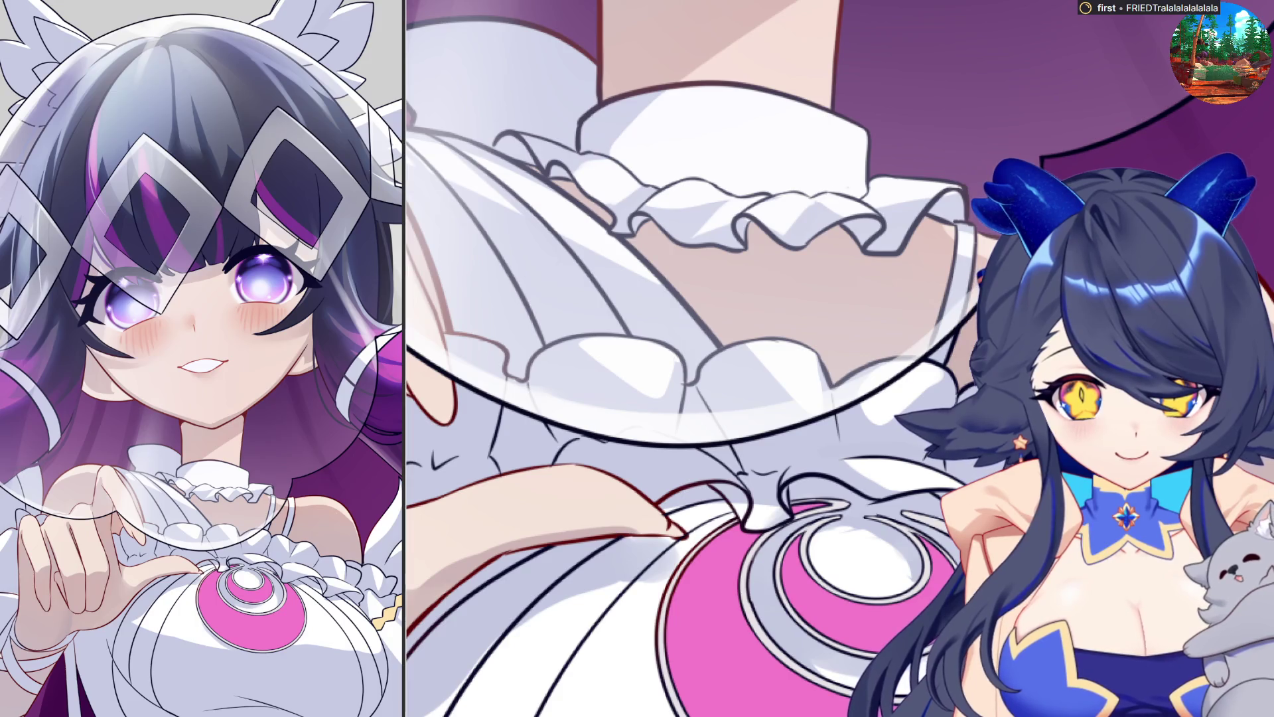
scroll(747, 419, "up", 3)
scroll(747, 419, "up", 2)
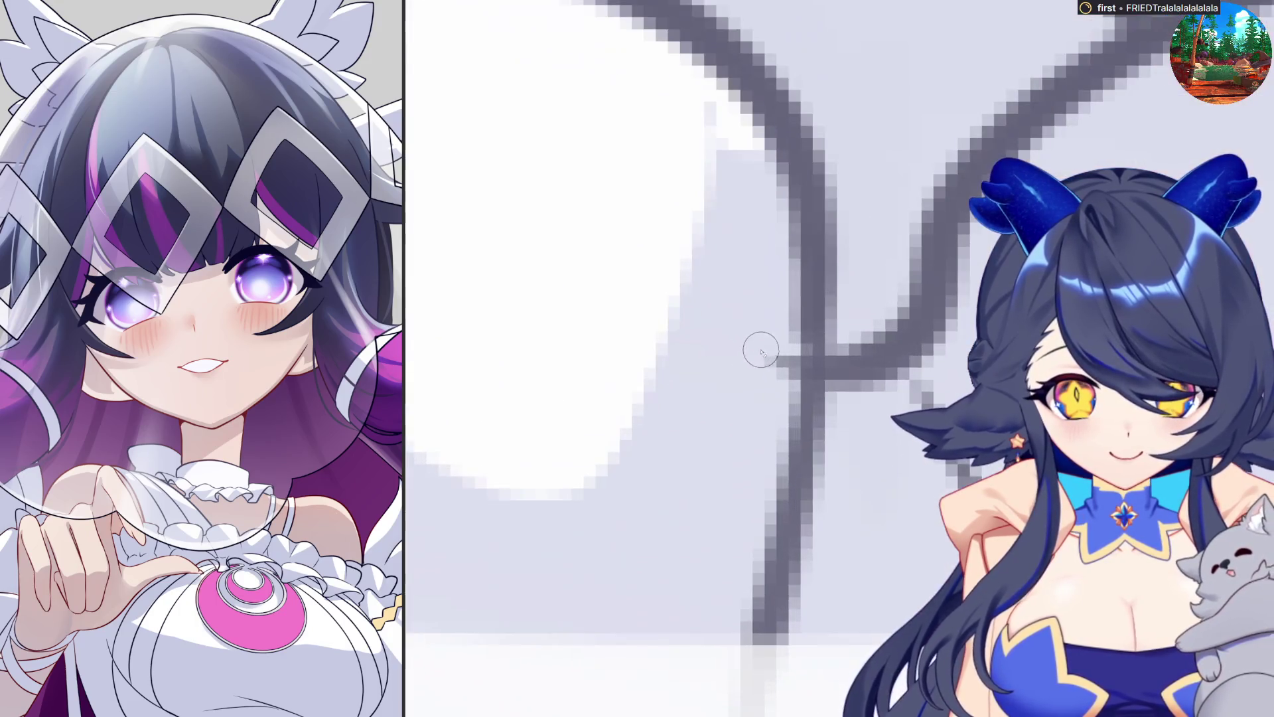
scroll(743, 413, "down", 2)
scroll(733, 441, "down", 2)
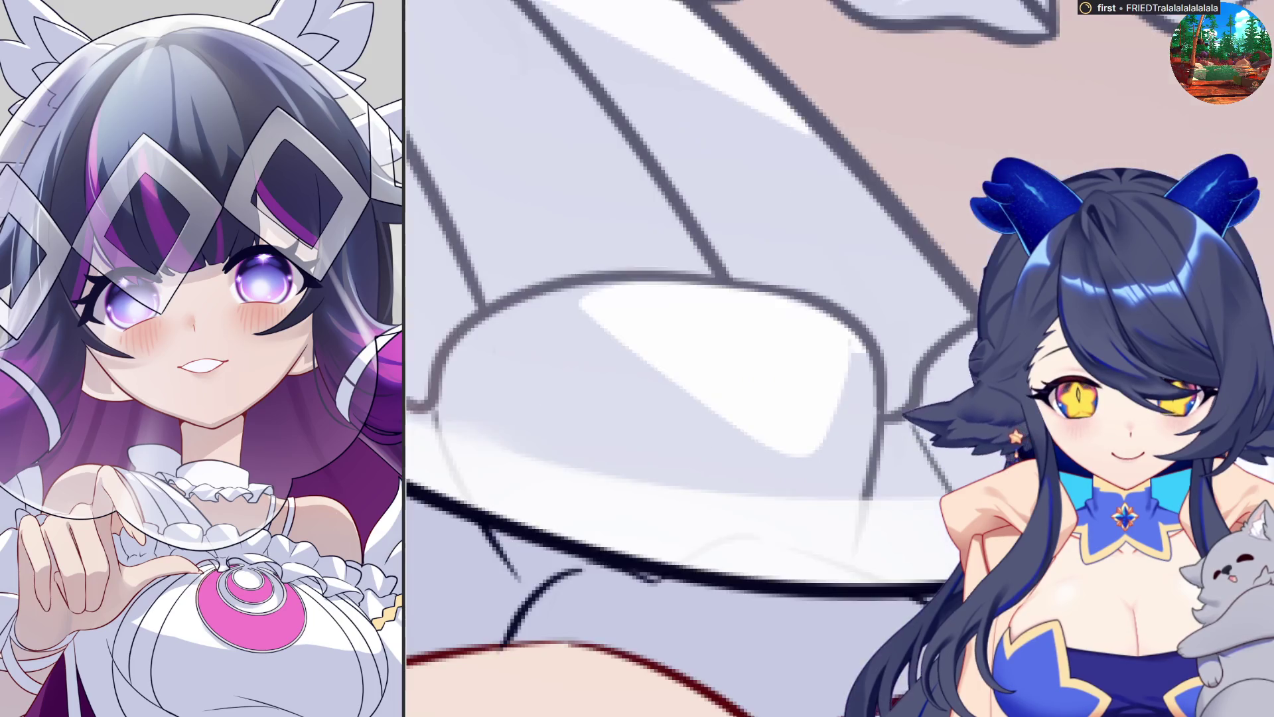
scroll(733, 441, "down", 2)
scroll(733, 440, "down", 2)
scroll(733, 441, "down", 1)
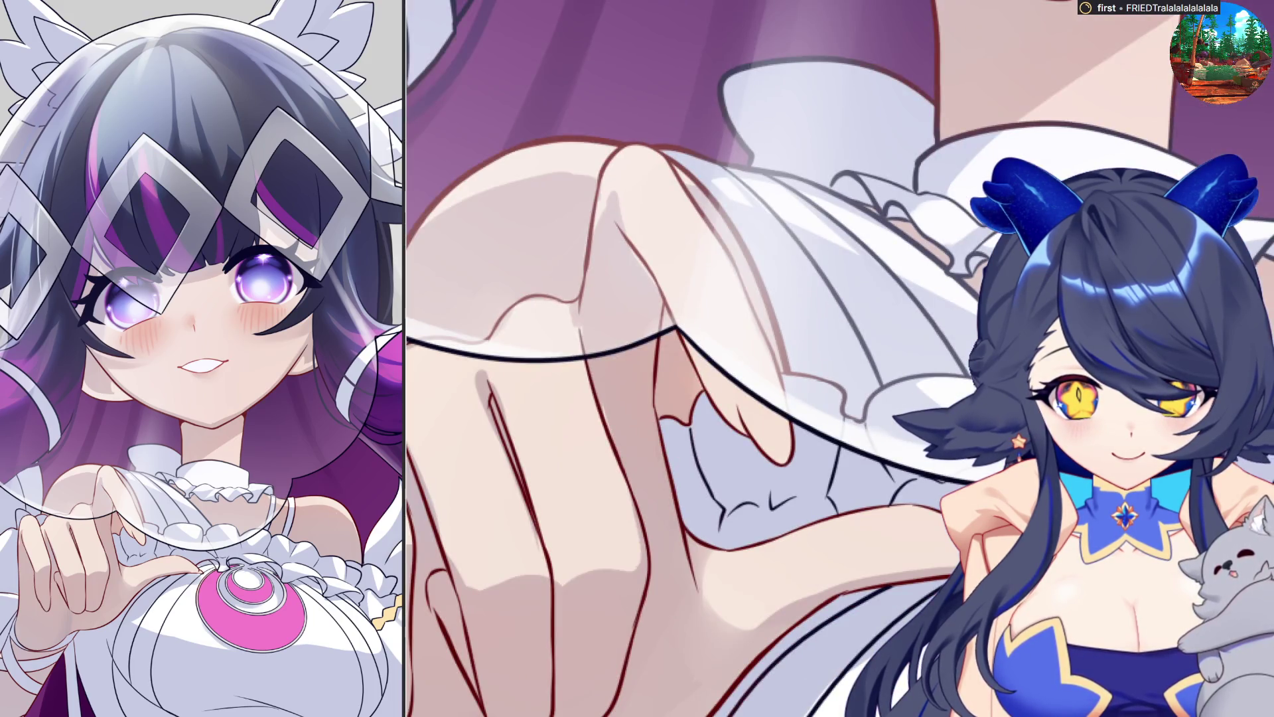
scroll(852, 408, "down", 2)
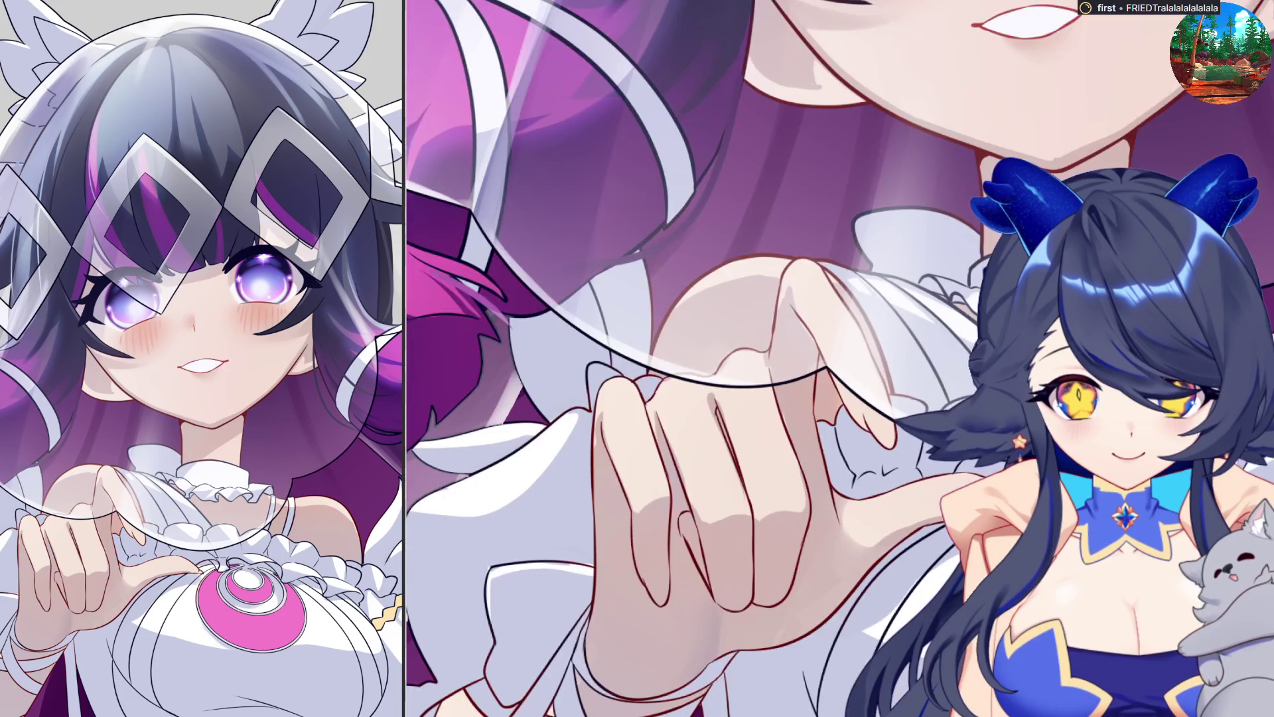
scroll(851, 408, "down", 1)
scroll(851, 408, "up", 1)
scroll(852, 408, "up", 2)
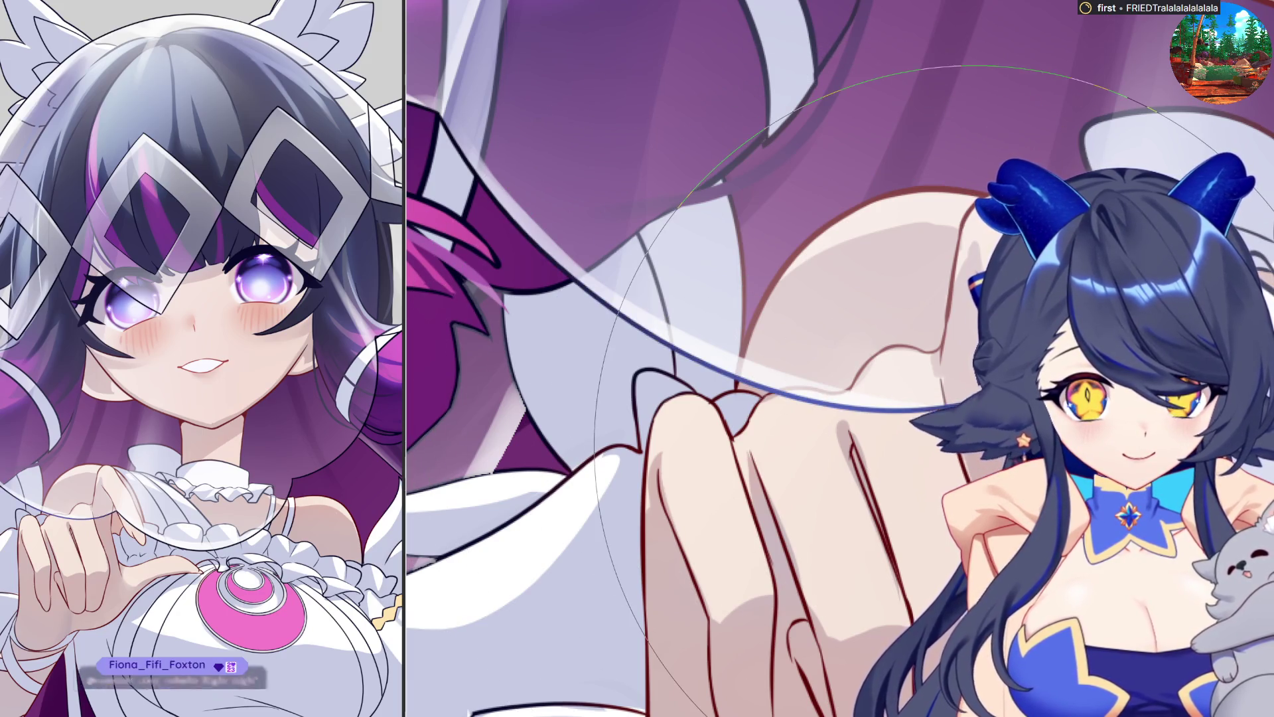
scroll(996, 398, "down", 5)
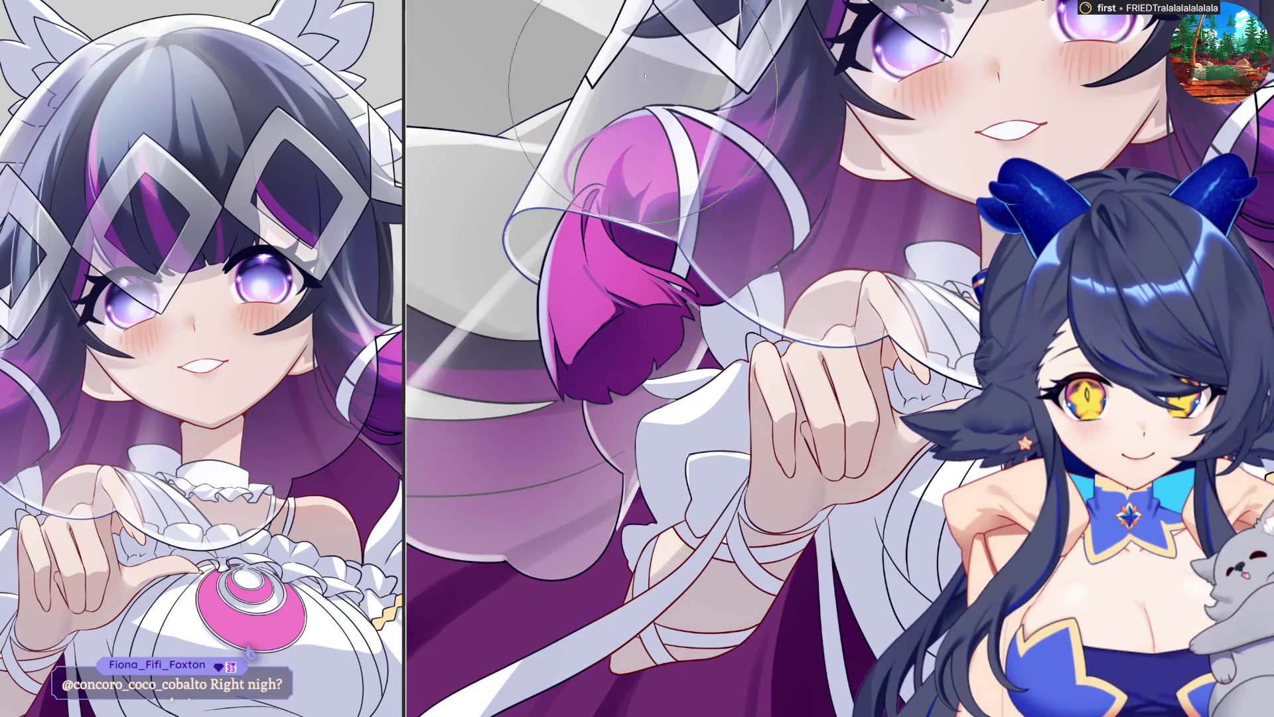
scroll(985, 390, "down", 3)
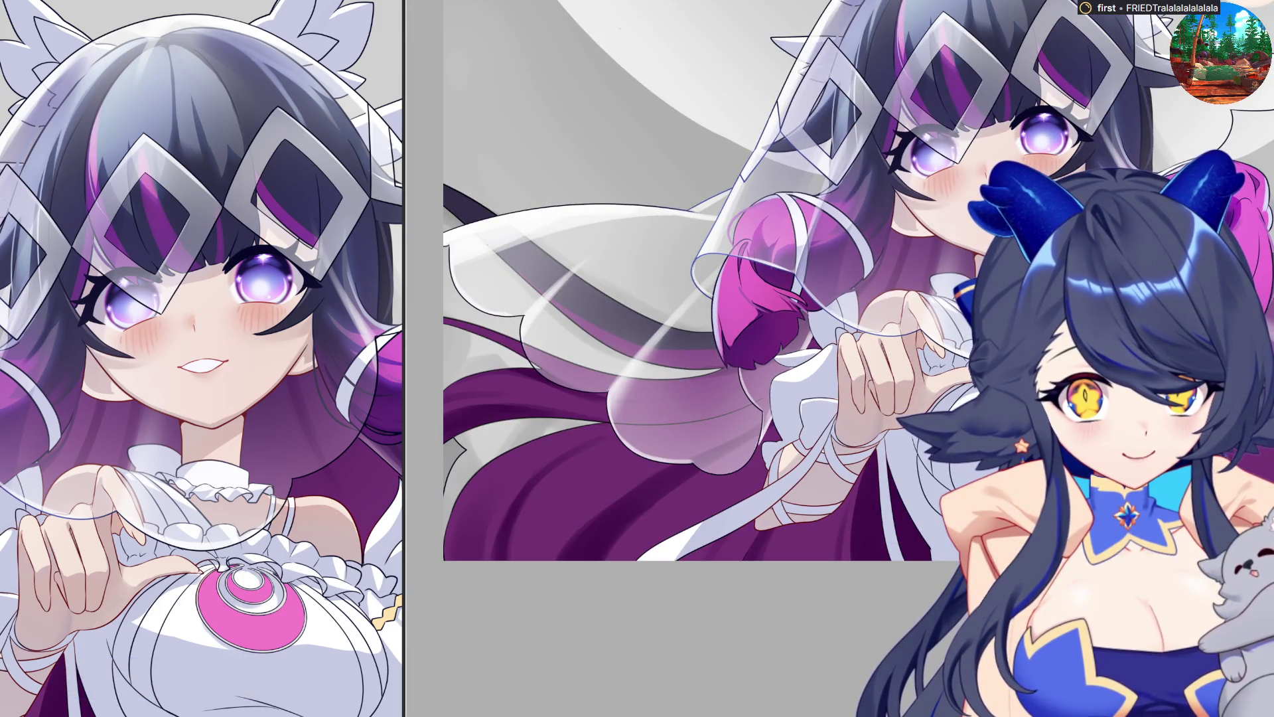
scroll(892, 265, "down", 2)
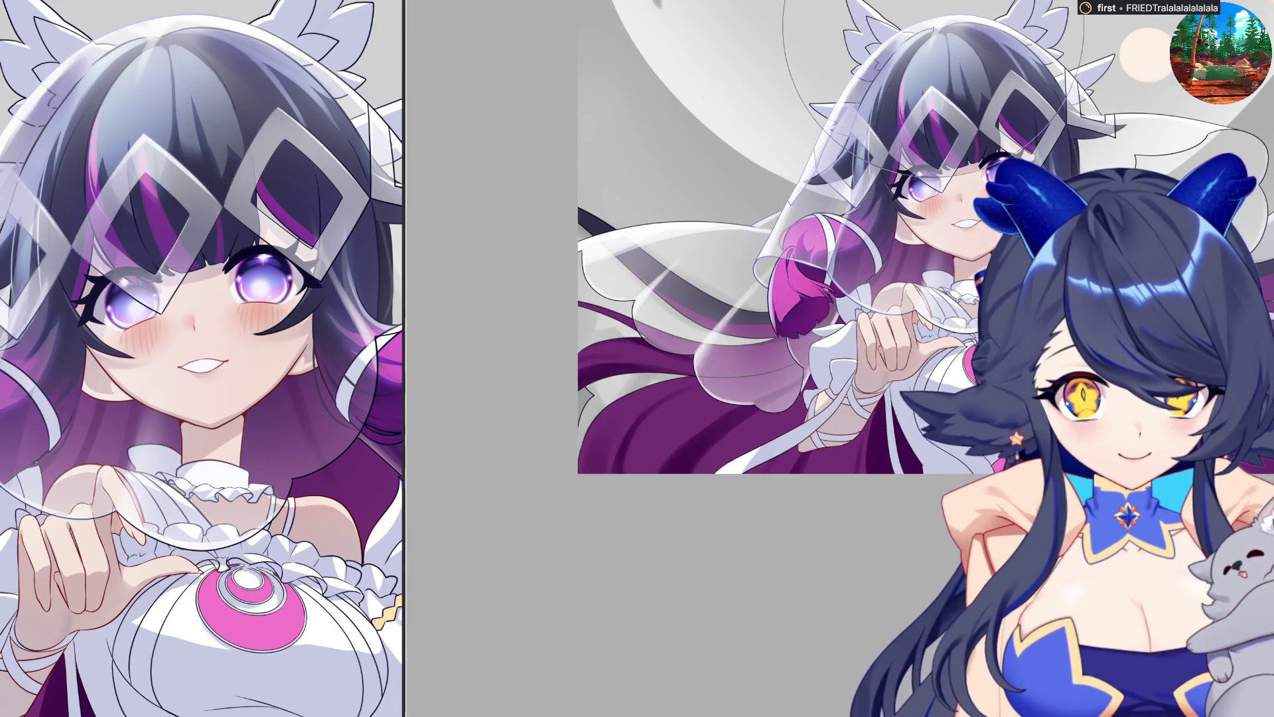
scroll(933, 28, "up", 2)
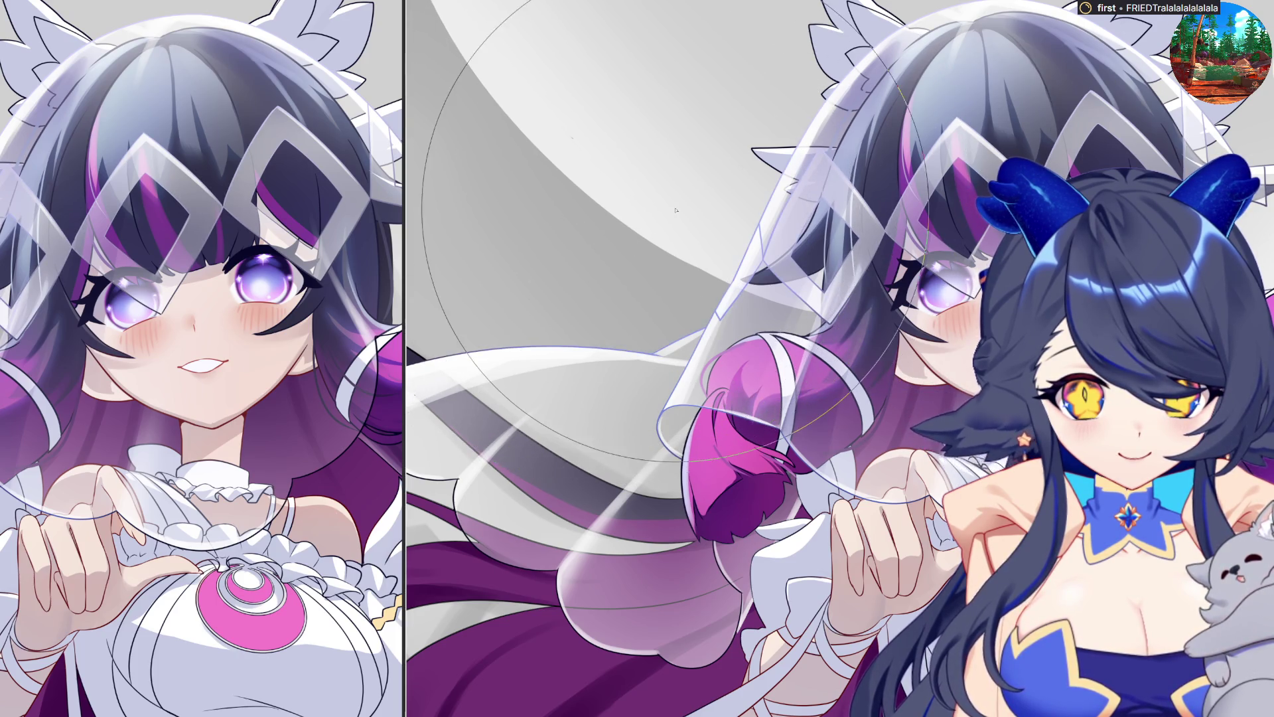
scroll(676, 211, "down", 1)
scroll(1122, 219, "down", 1)
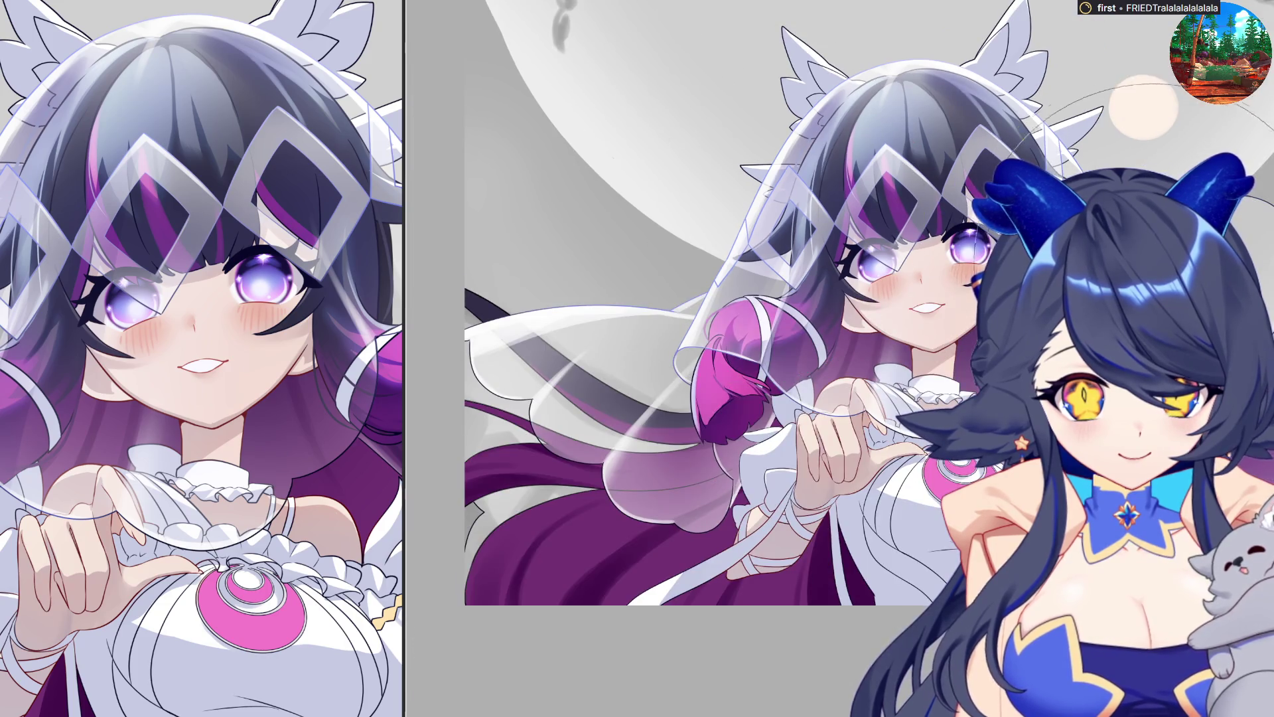
scroll(943, 302, "down", 1)
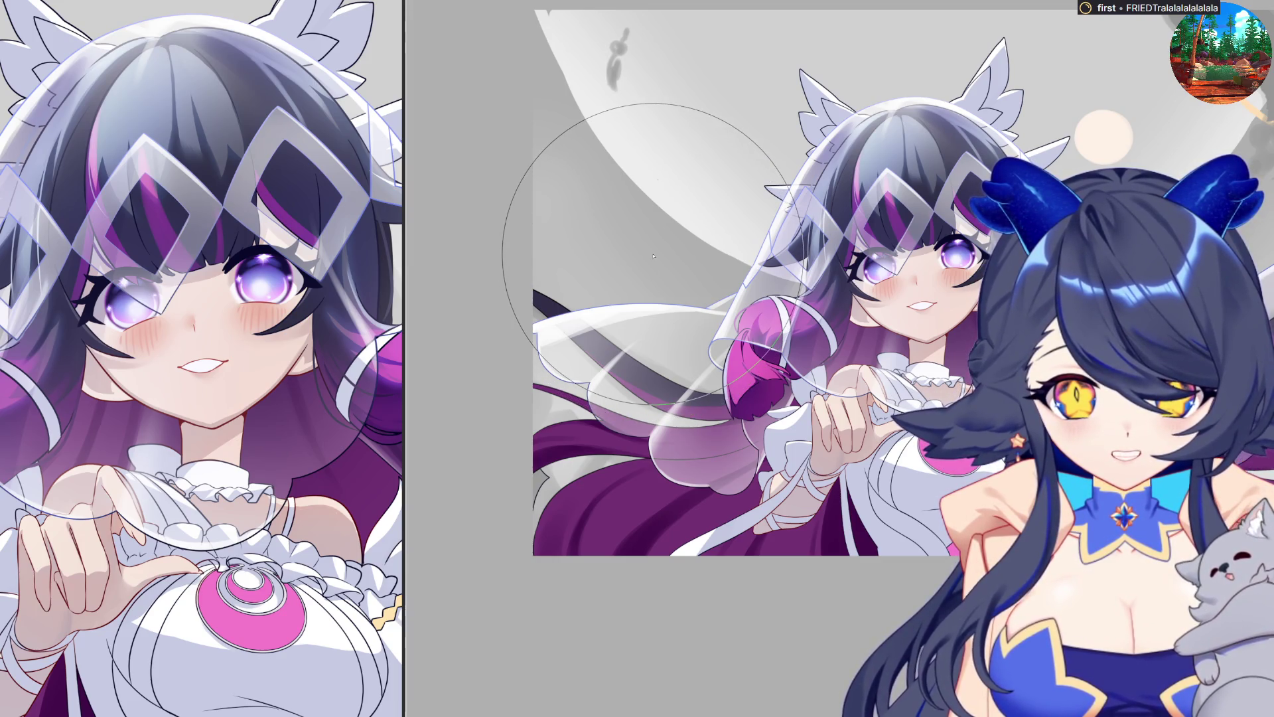
scroll(598, 219, "up", 1)
scroll(471, 226, "up", 1)
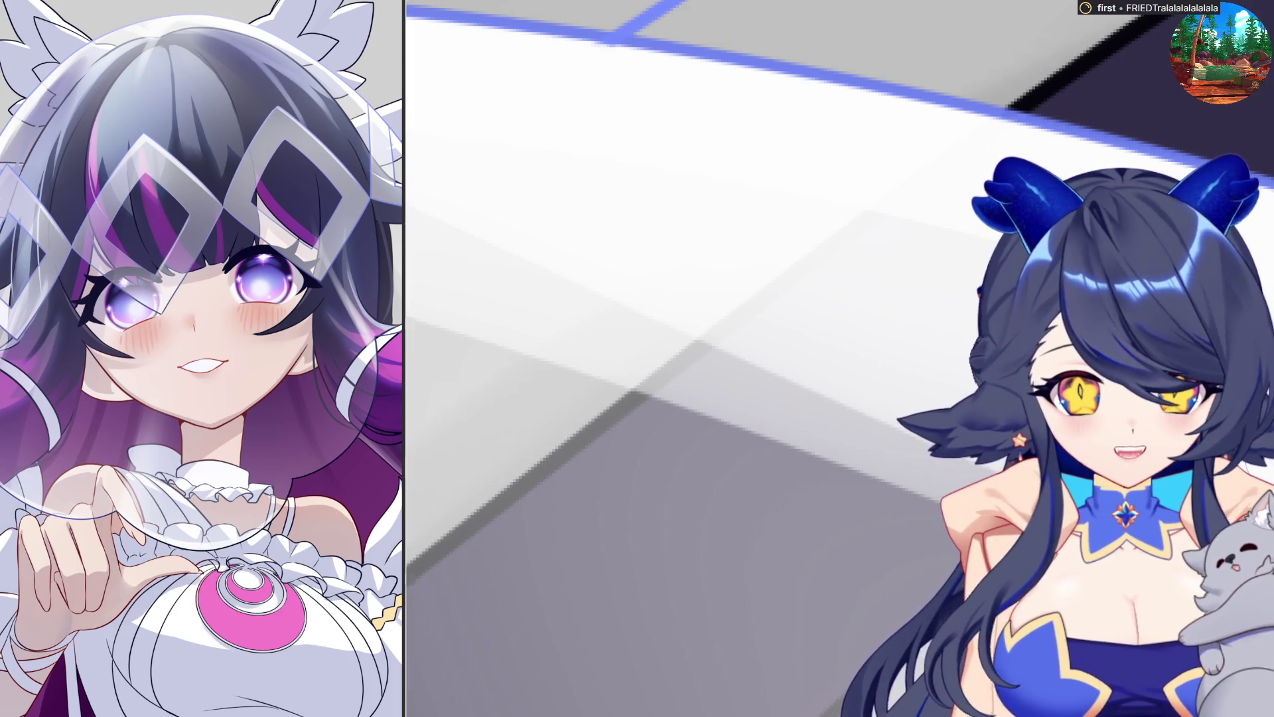
Scroll along the veil edges and enlarge the brush with ] for further refinement.
scroll(885, 379, "down", 2)
scroll(741, 178, "down", 2)
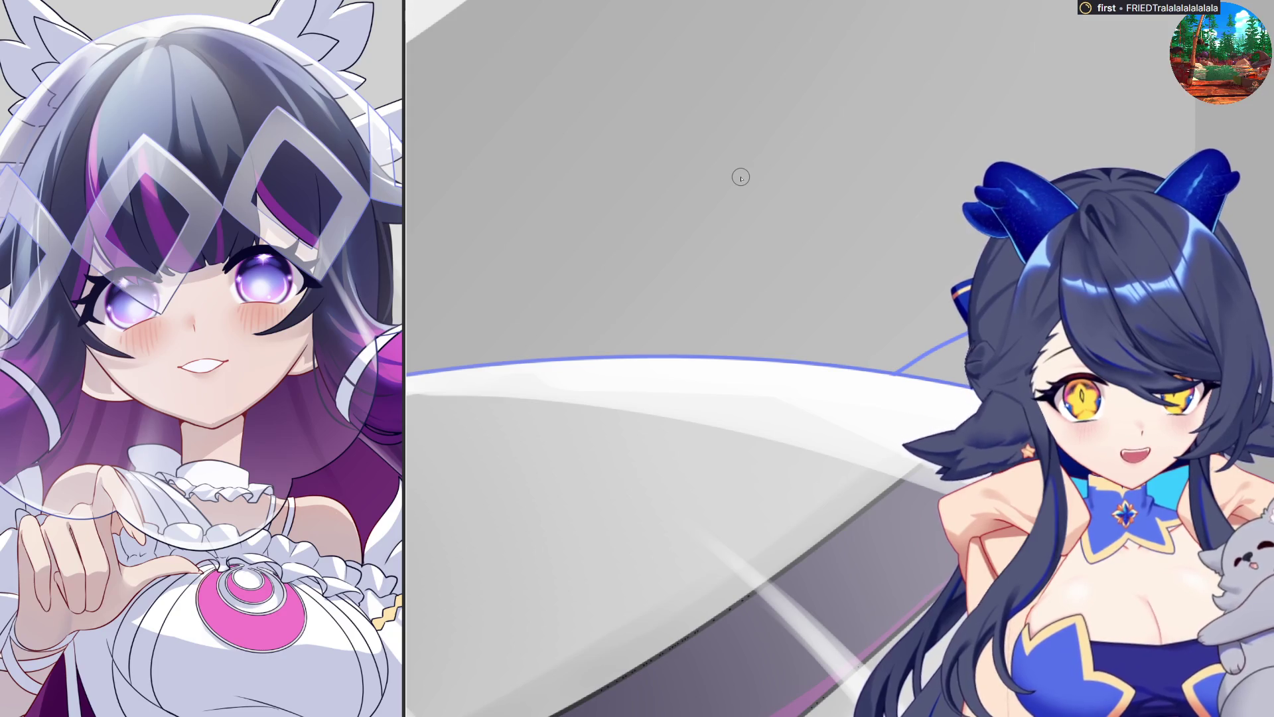
scroll(741, 178, "down", 1)
scroll(710, 212, "down", 1)
scroll(681, 246, "down", 1)
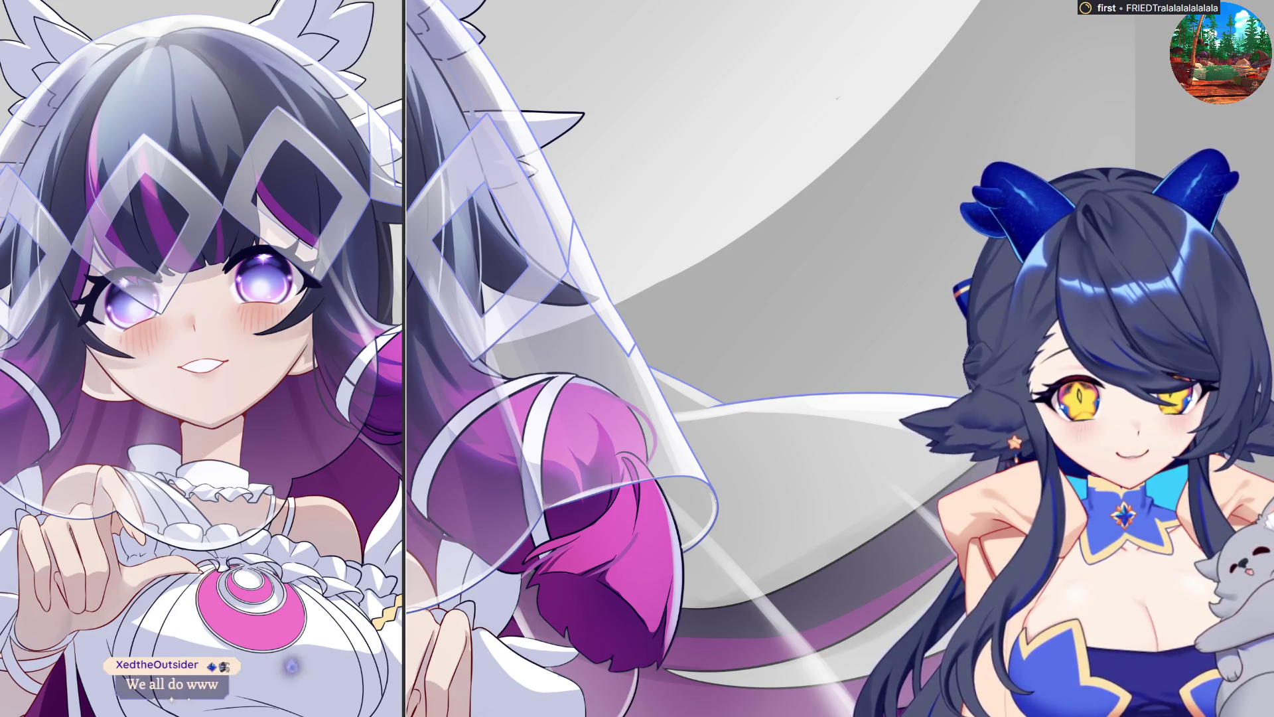
key("]")
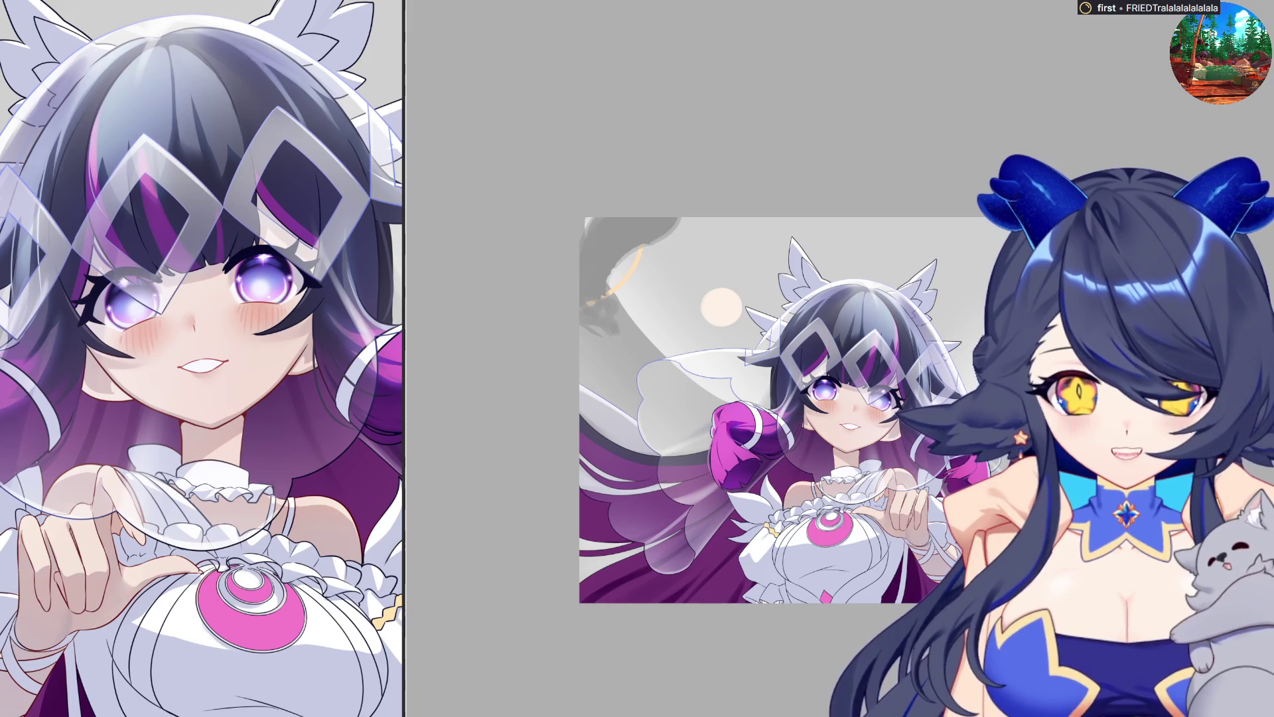
Fit the artwork to the view and shrink the brush with [ for fine veil and sleeve detail.
key("ctrl+0")
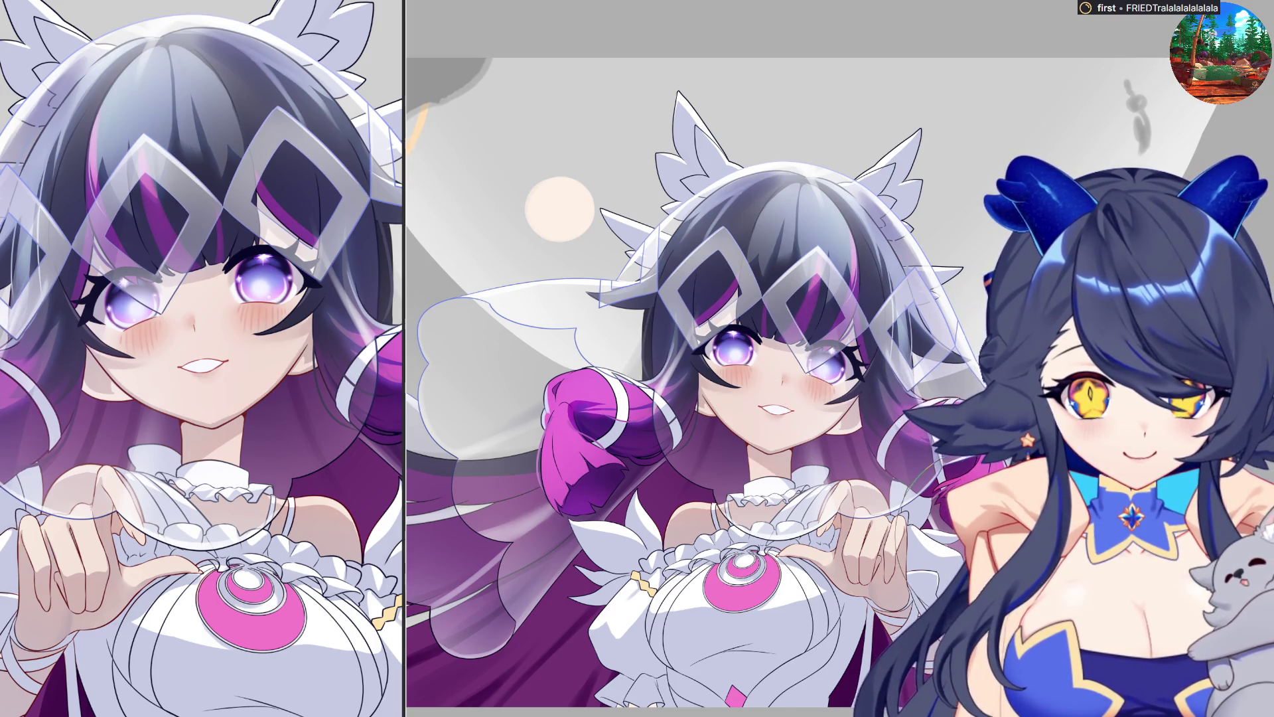
scroll(593, 476, "up", 3)
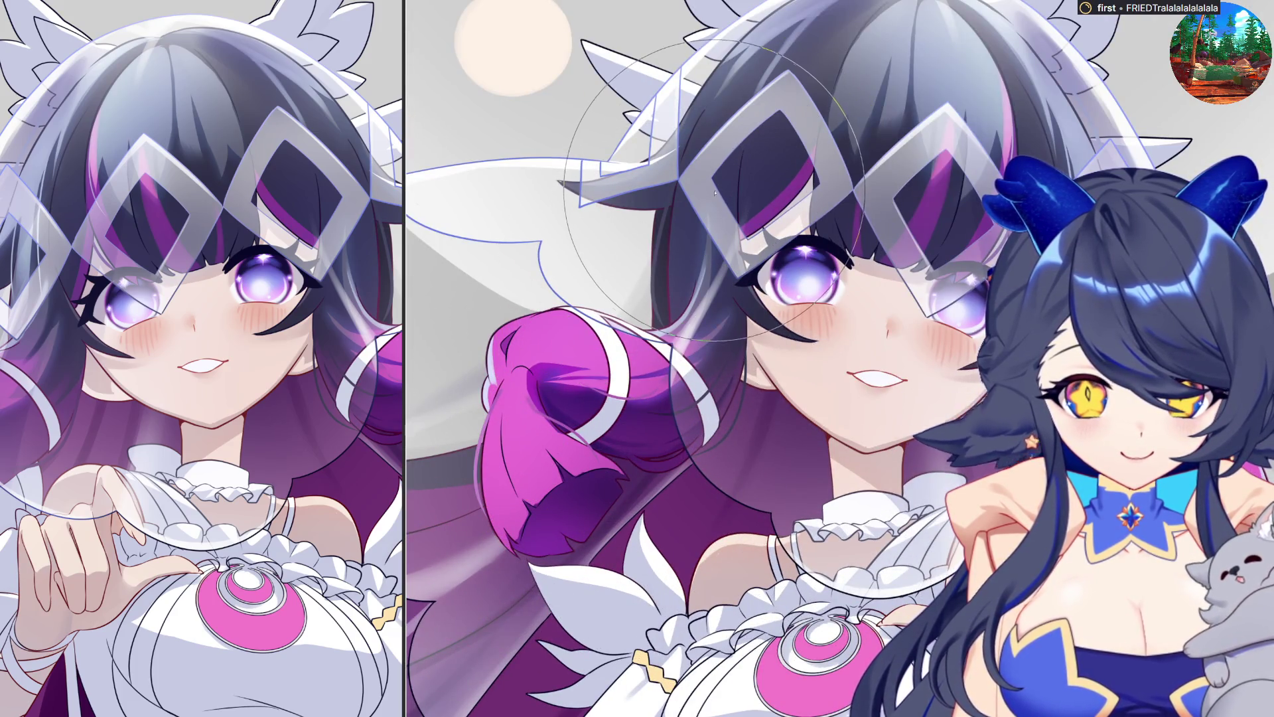
scroll(1101, 339, "down", 3)
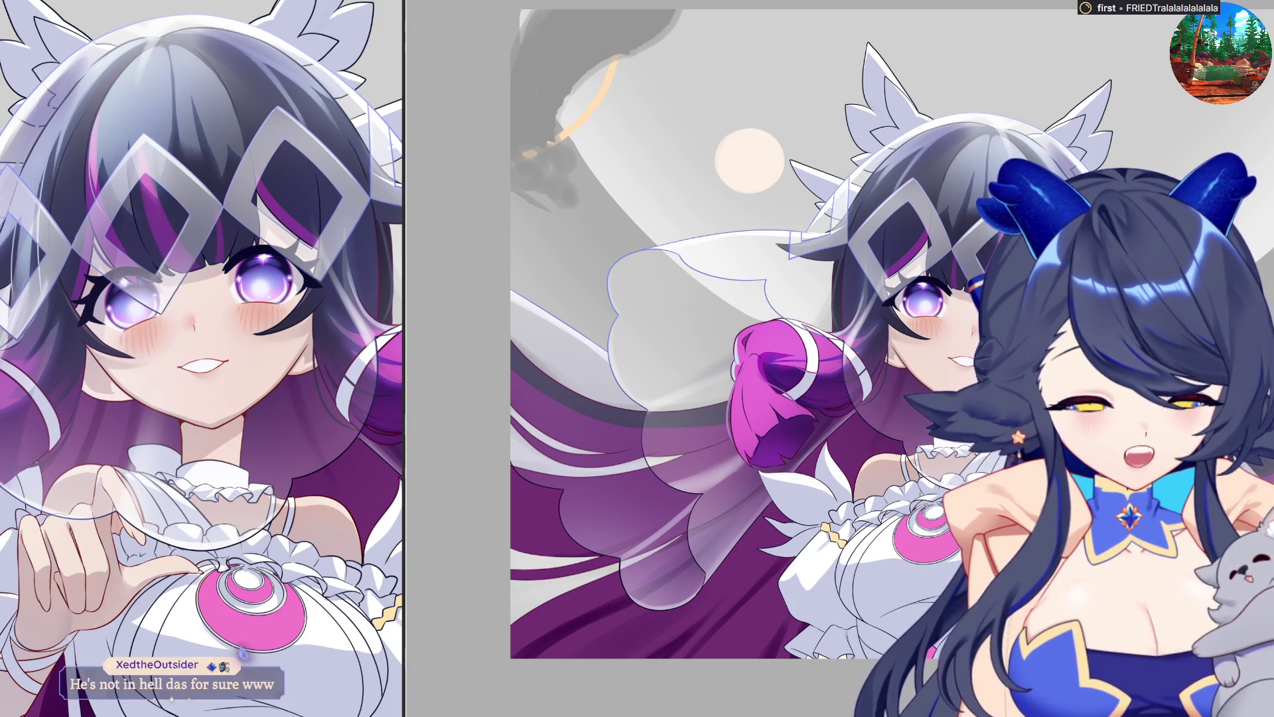
scroll(889, 332, "up", 2)
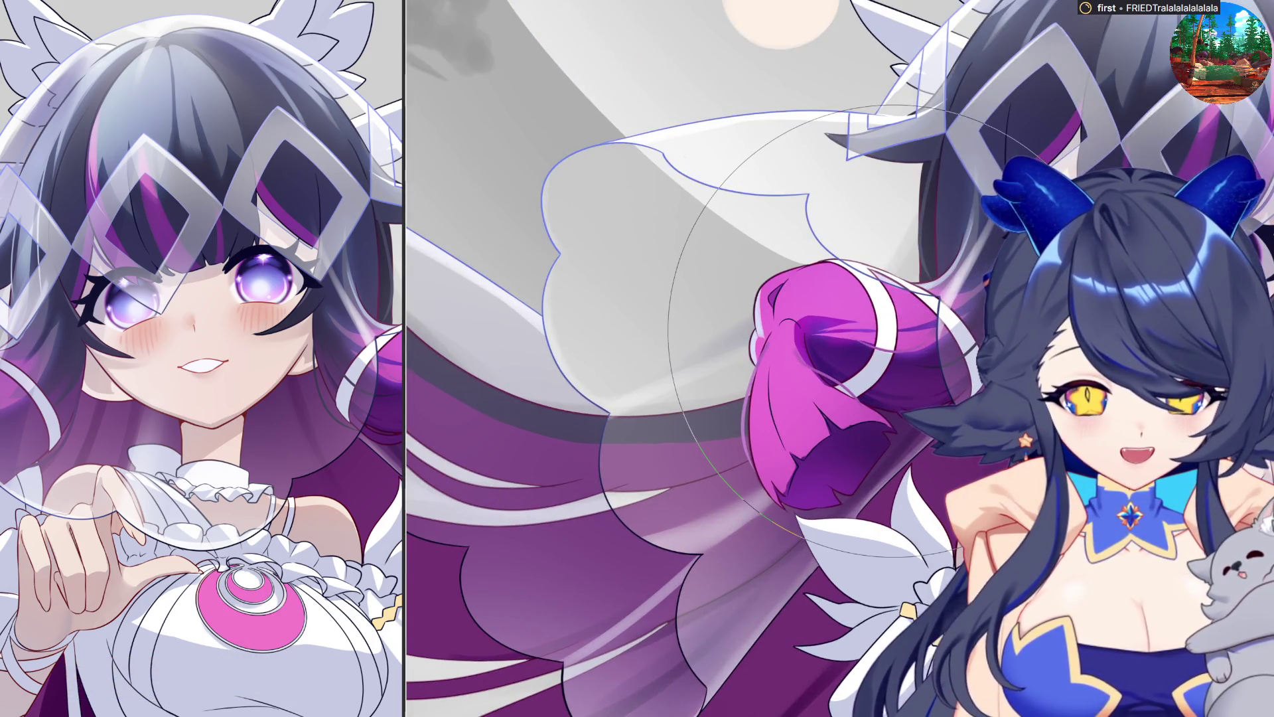
key("bracketleft")
key("bracketleft")
key("bracketleft")
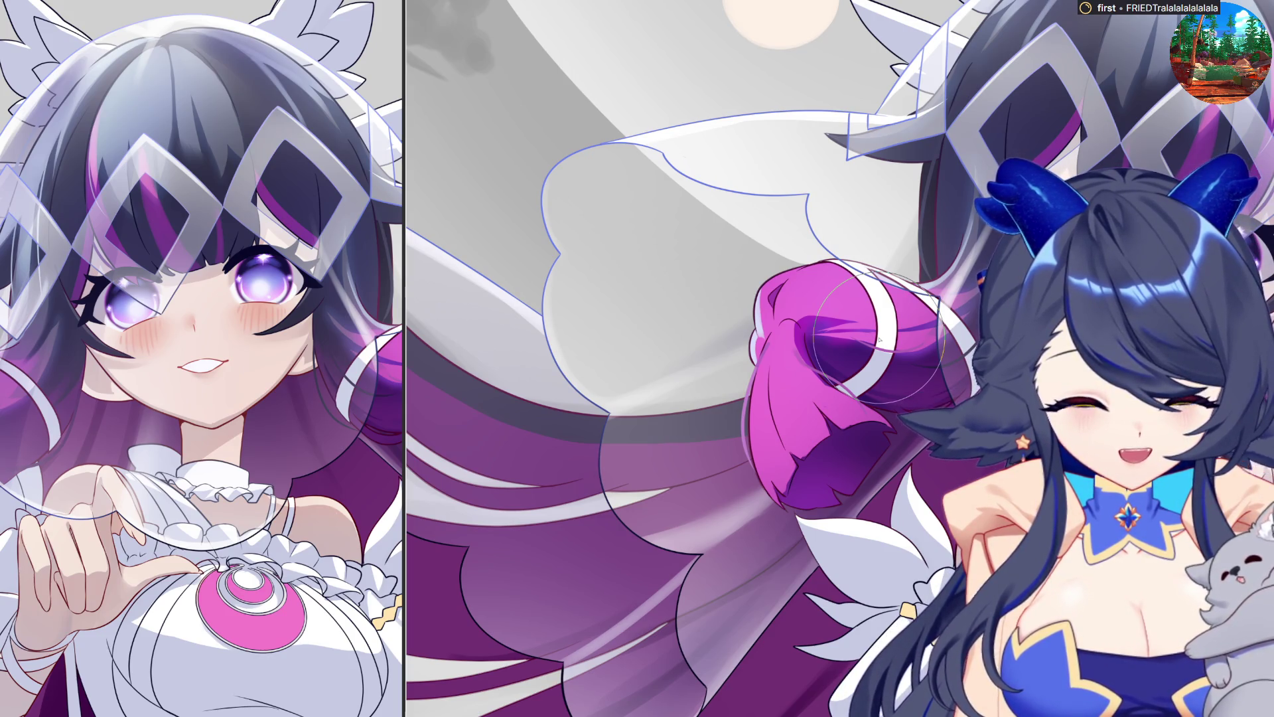
scroll(692, 404, "down", 1)
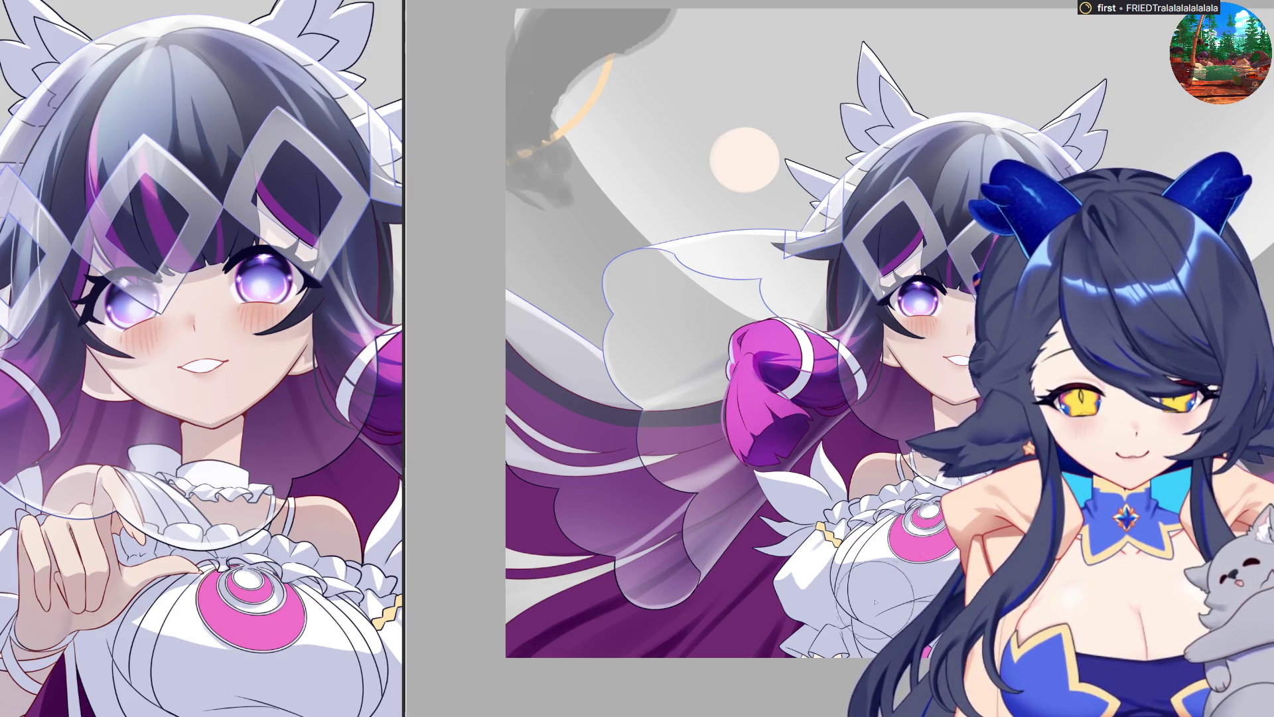
scroll(929, 584, "up", 1)
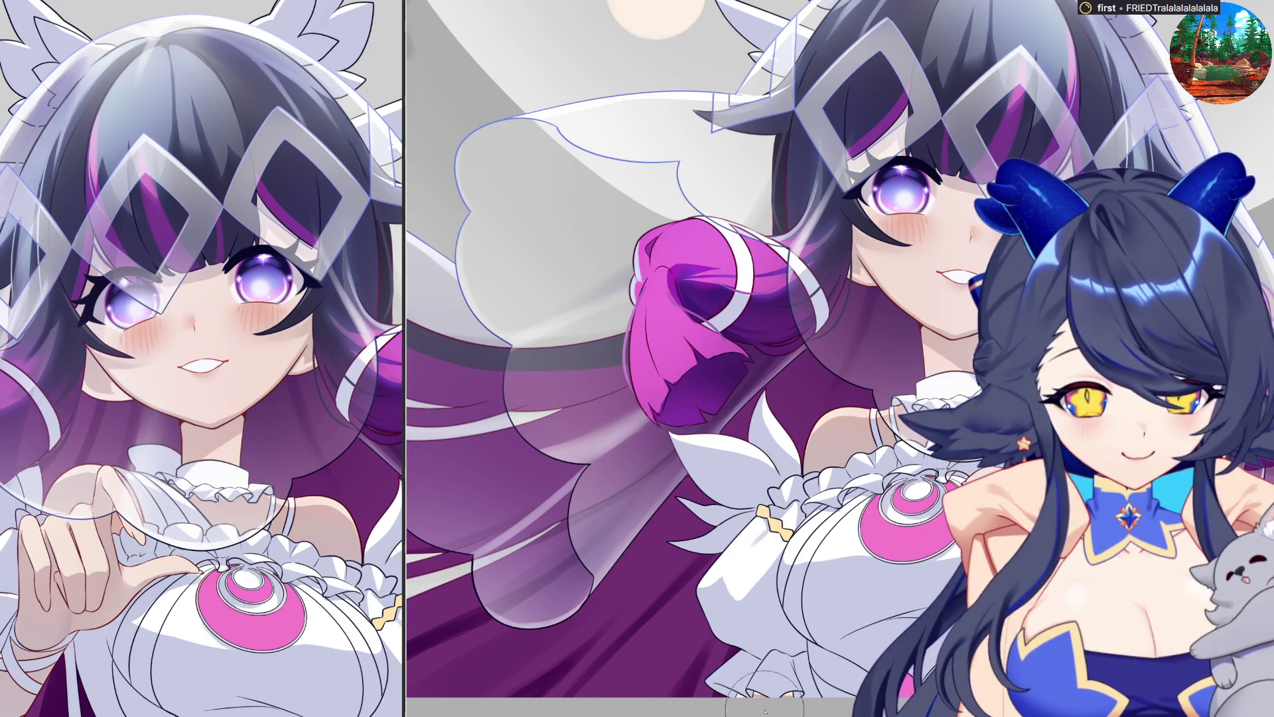
scroll(813, 690, "down", 1)
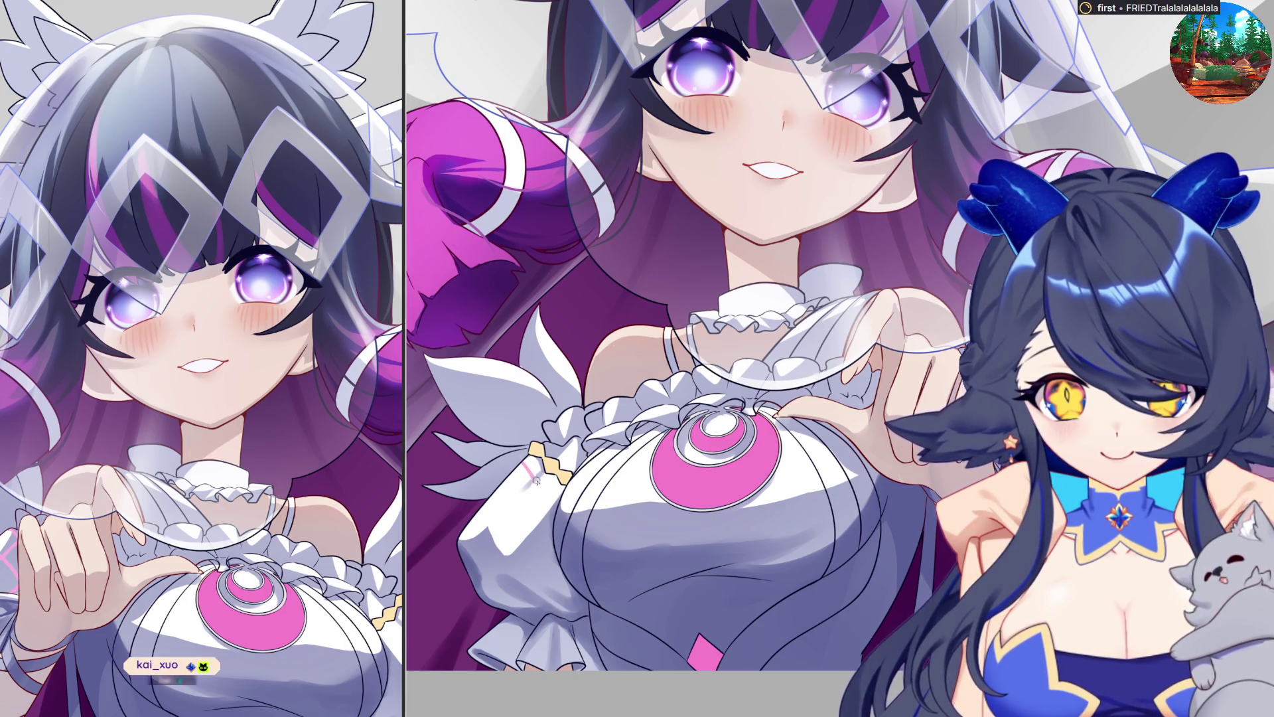
Paint five diagonal pink plaid lines across the white sleeve's shading and edges.
left_click_drag(531, 472, 572, 526)
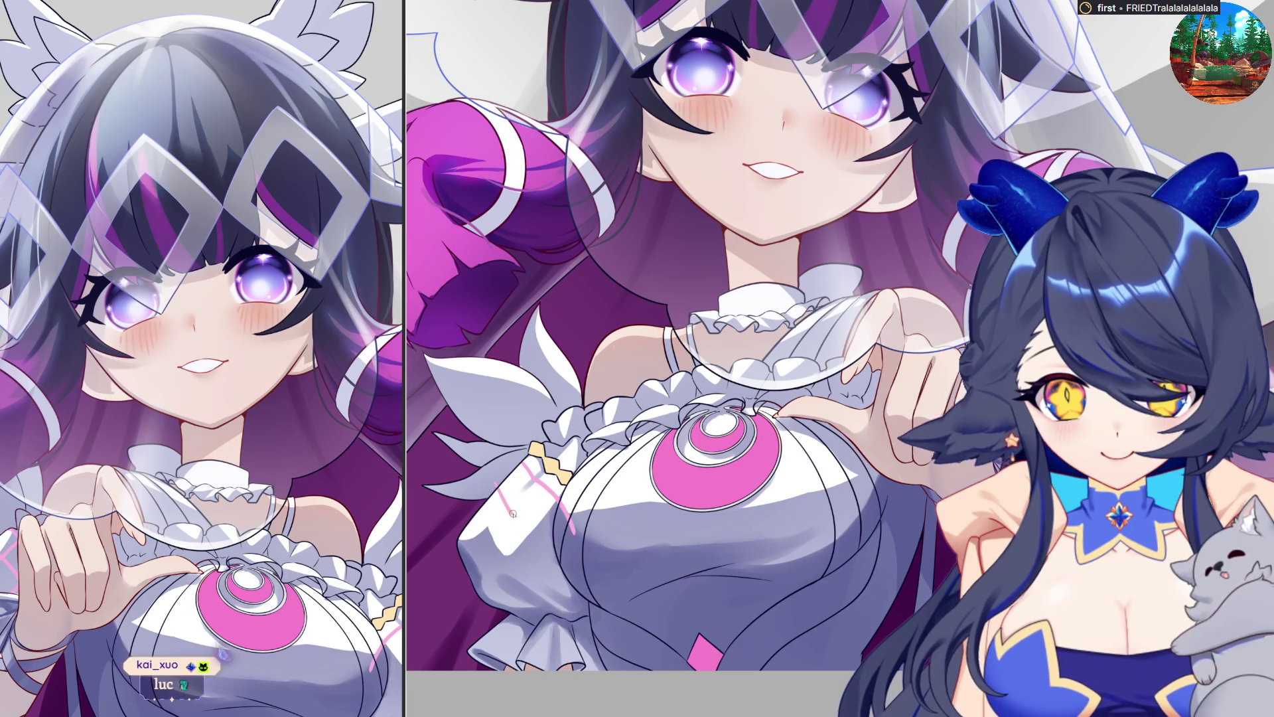
left_click_drag(515, 521, 572, 577)
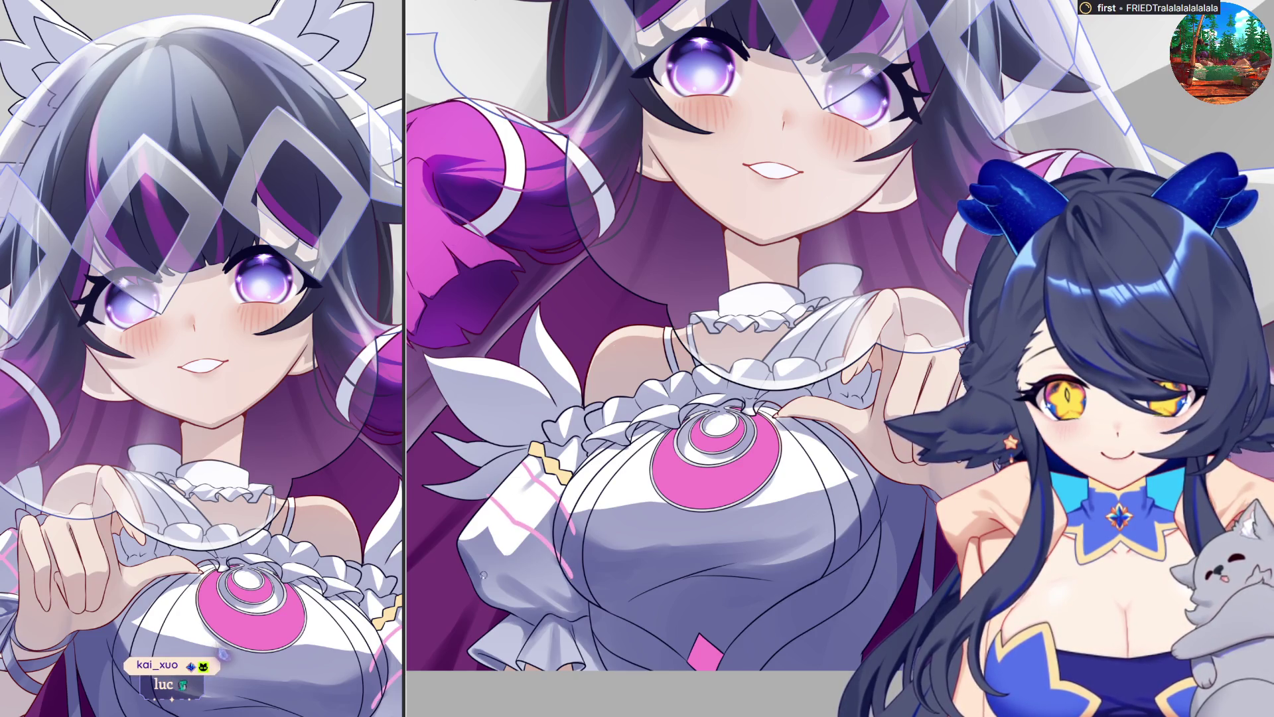
left_click_drag(465, 537, 548, 597)
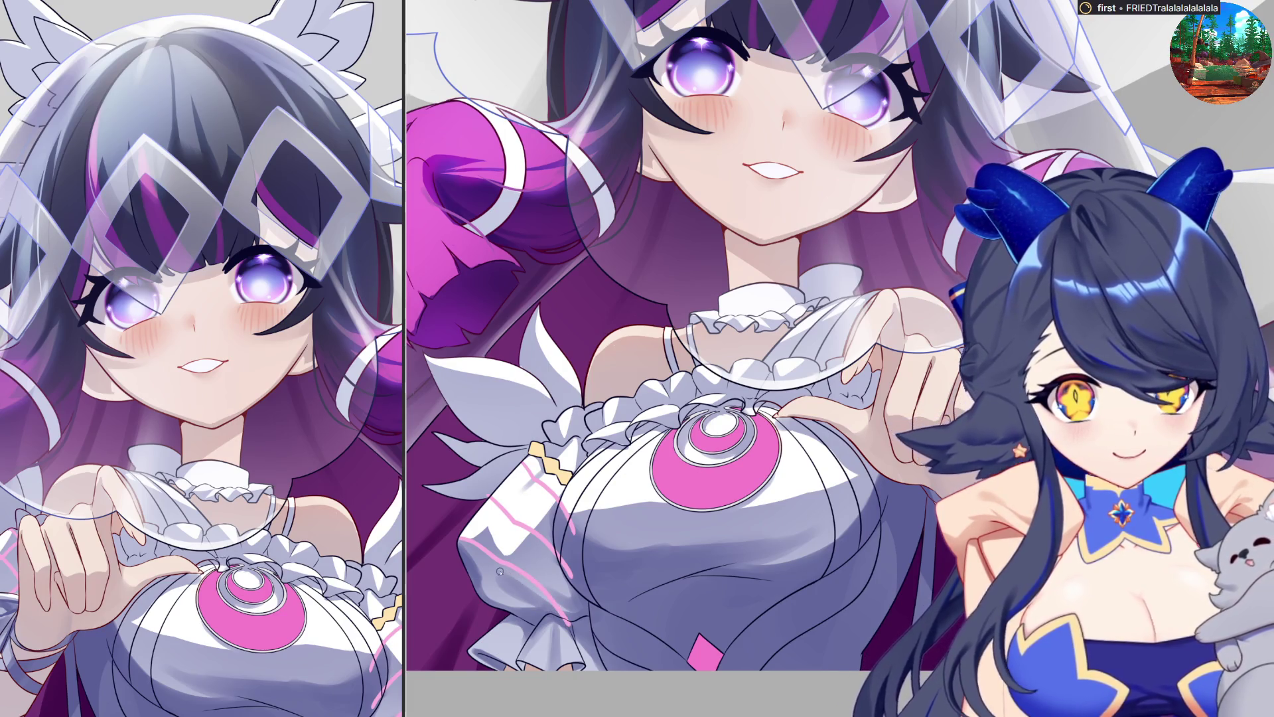
left_click_drag(479, 536, 559, 624)
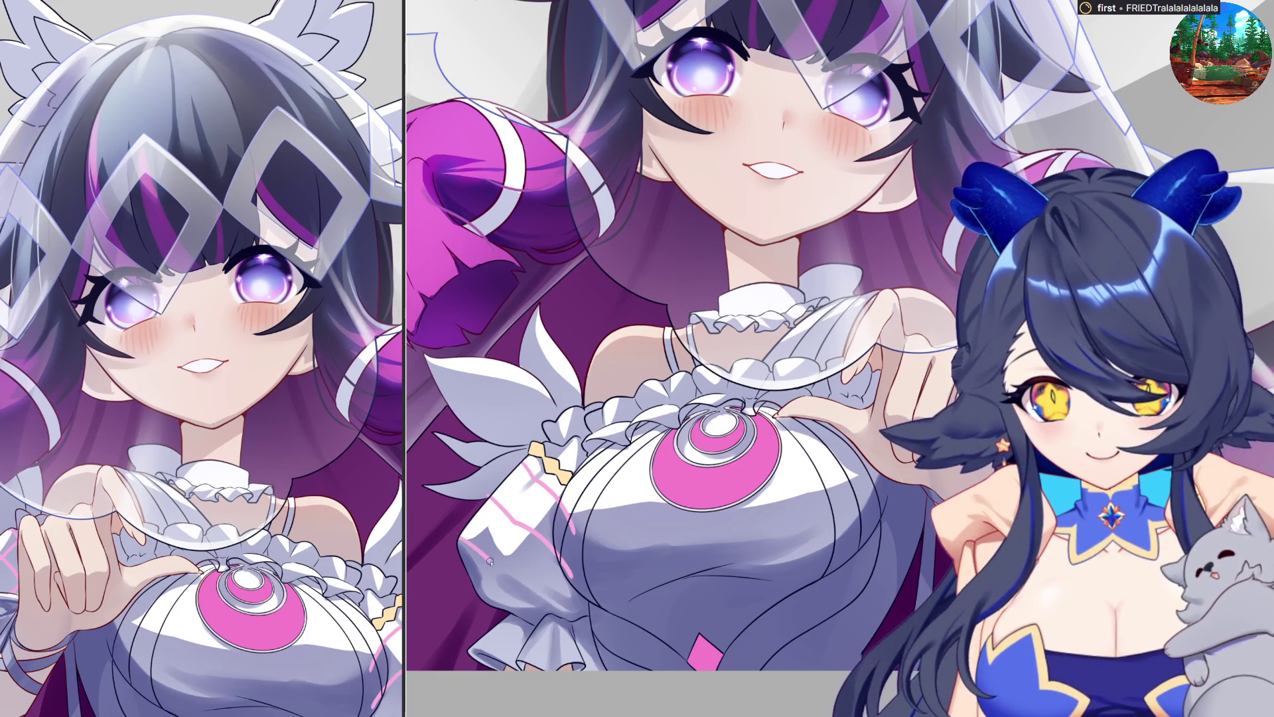
left_click_drag(468, 569, 549, 474)
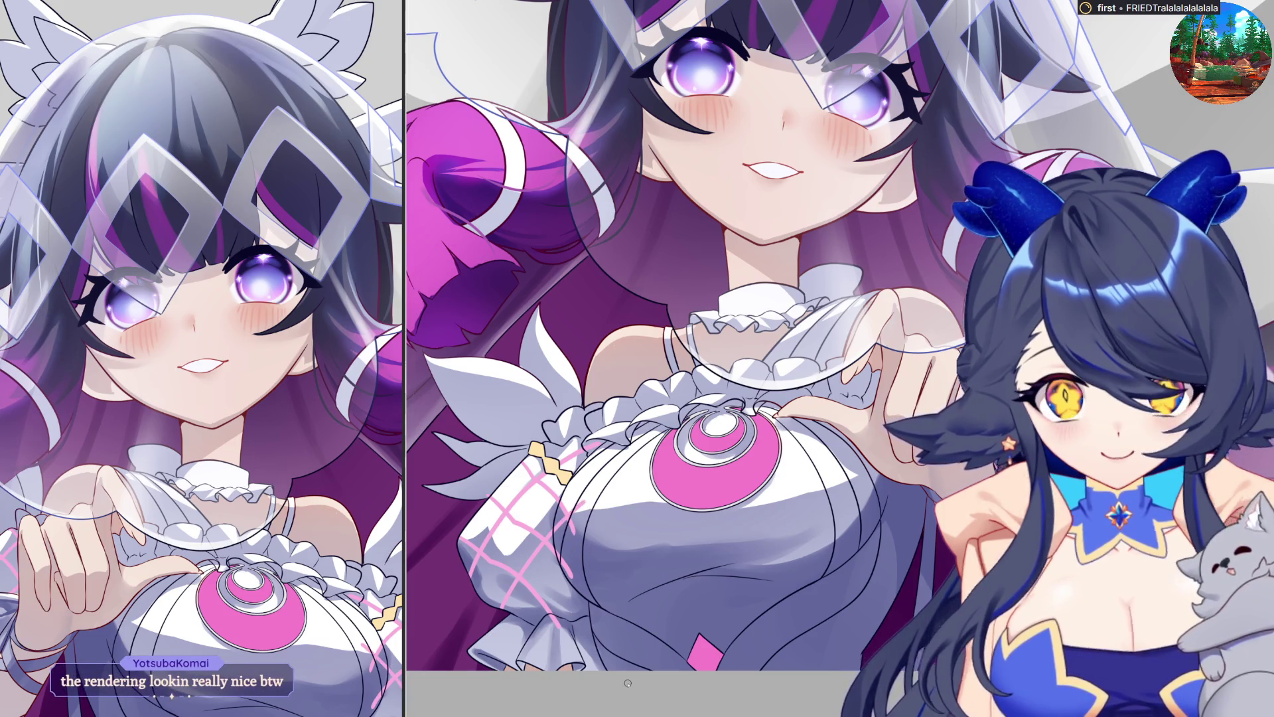
left_click_drag(628, 683, 658, 668)
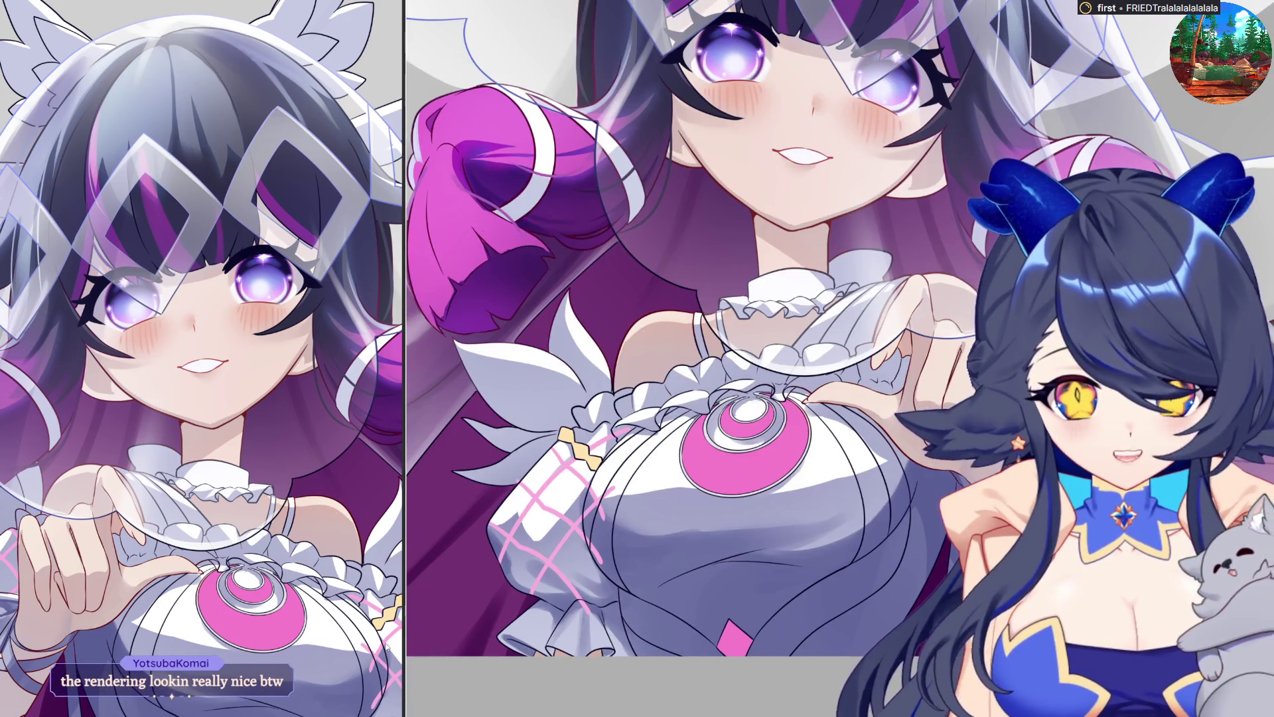
key("ctrl+minus")
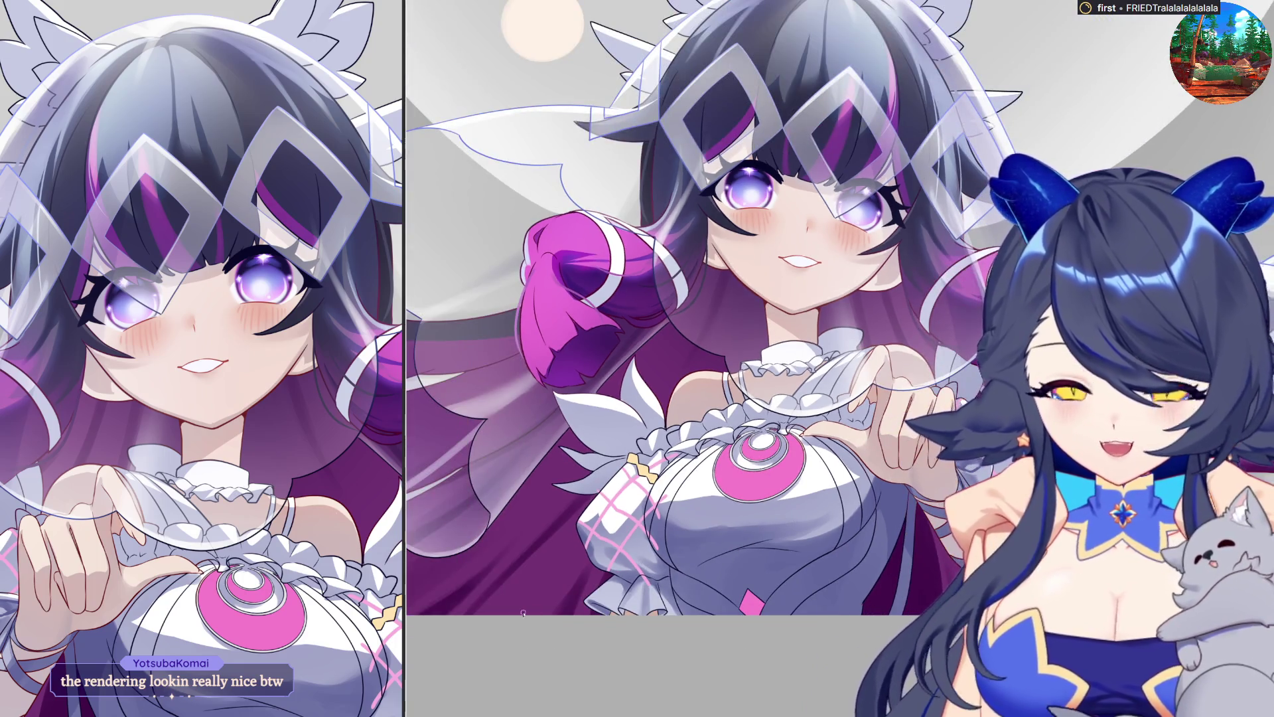
Lasso-select the sleeve cuff and add a short pink plaid stroke inside the selection.
scroll(721, 448, "up", 5)
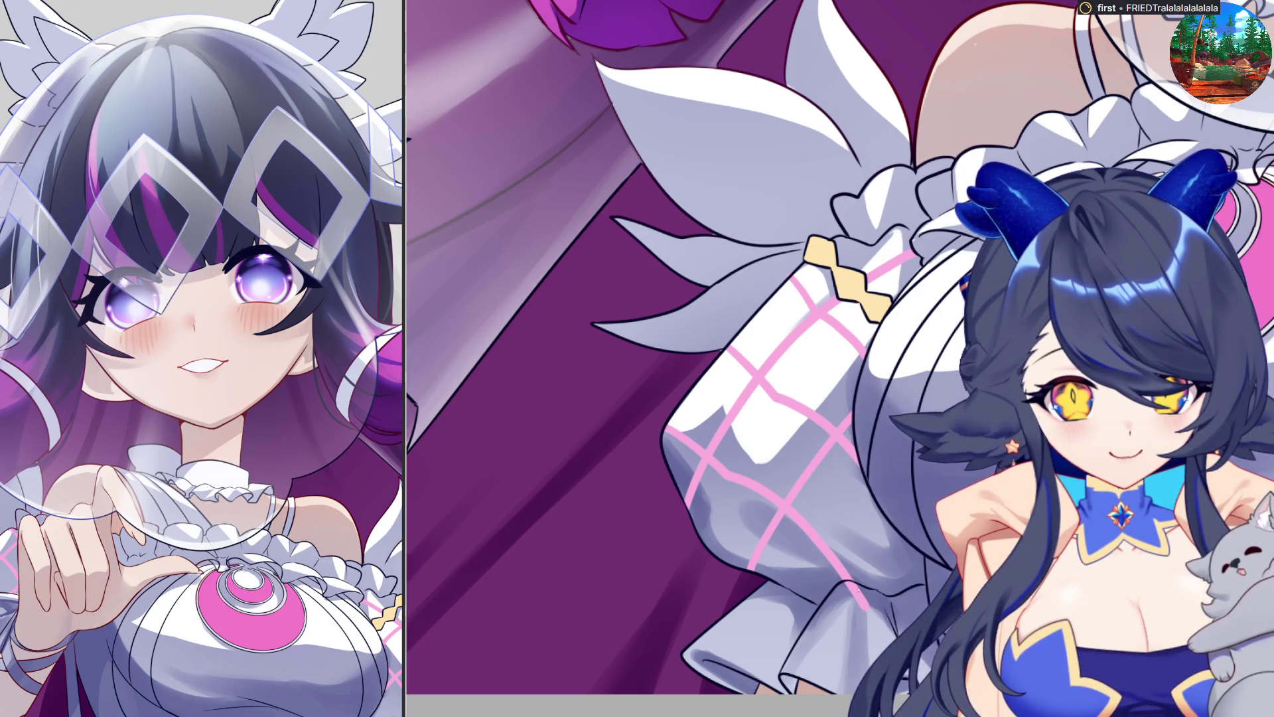
left_click_drag(873, 634, 906, 621)
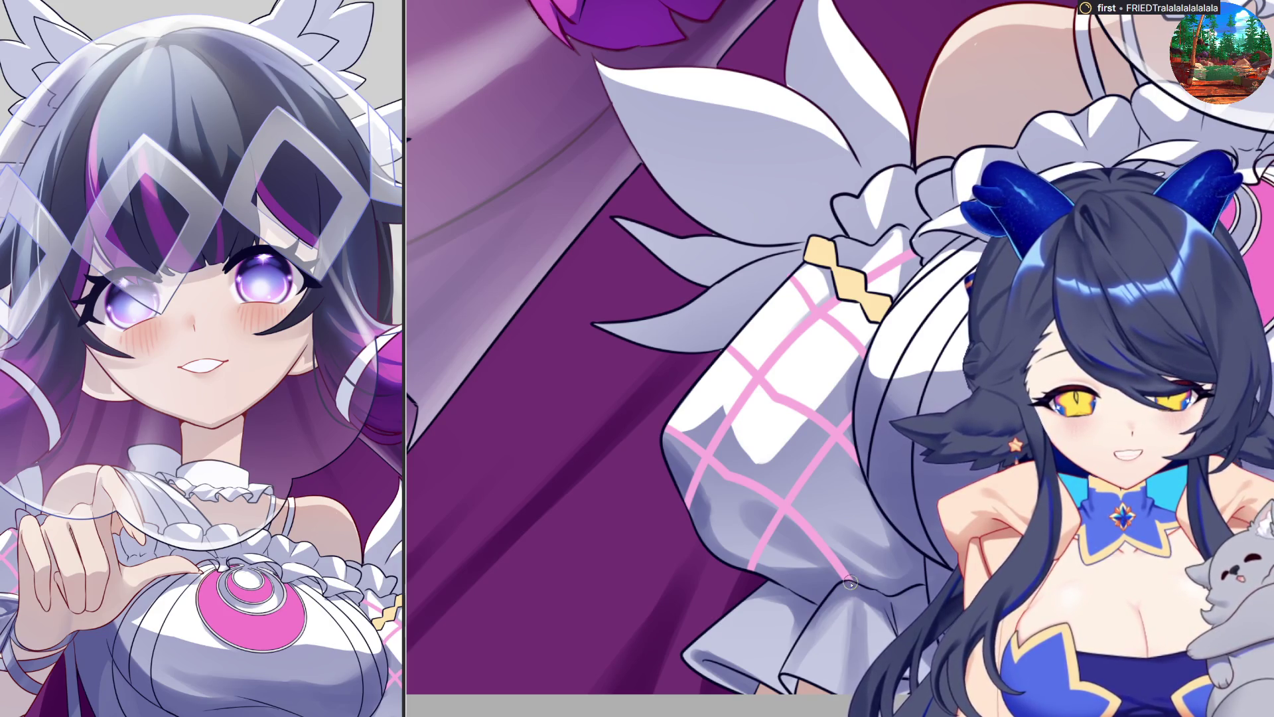
left_click_drag(850, 584, 896, 525)
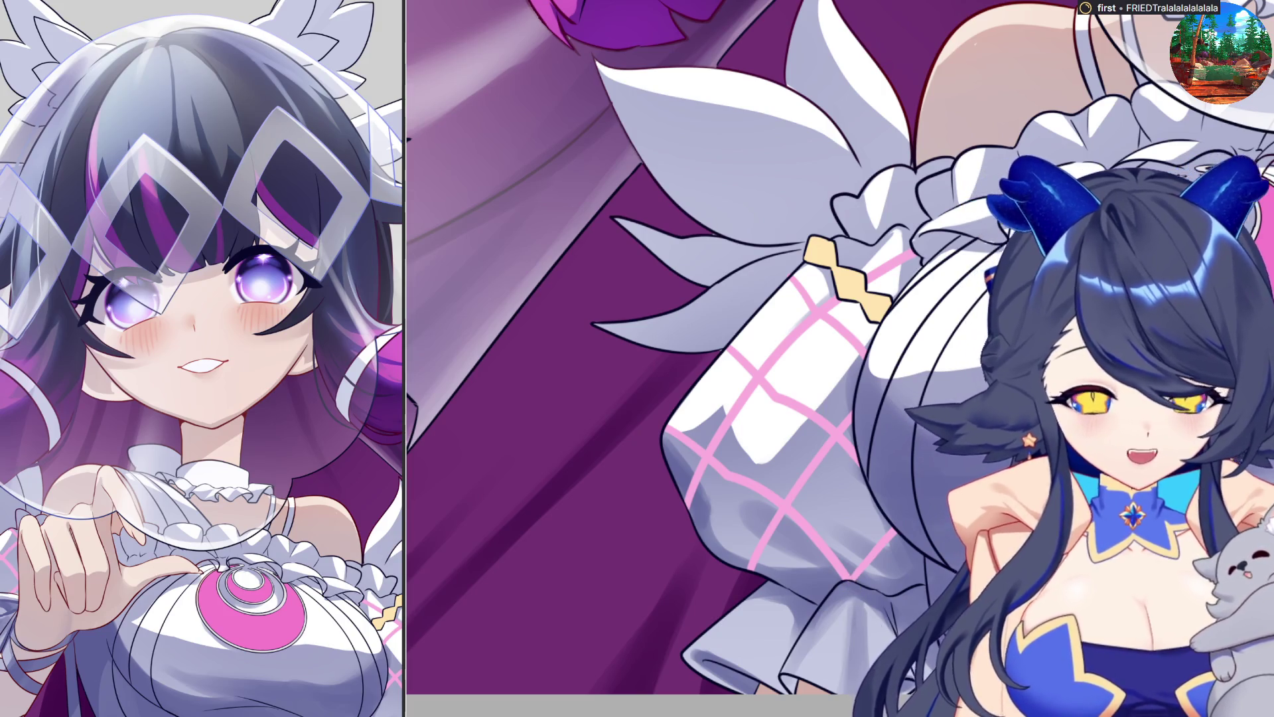
scroll(874, 630, "down", 3)
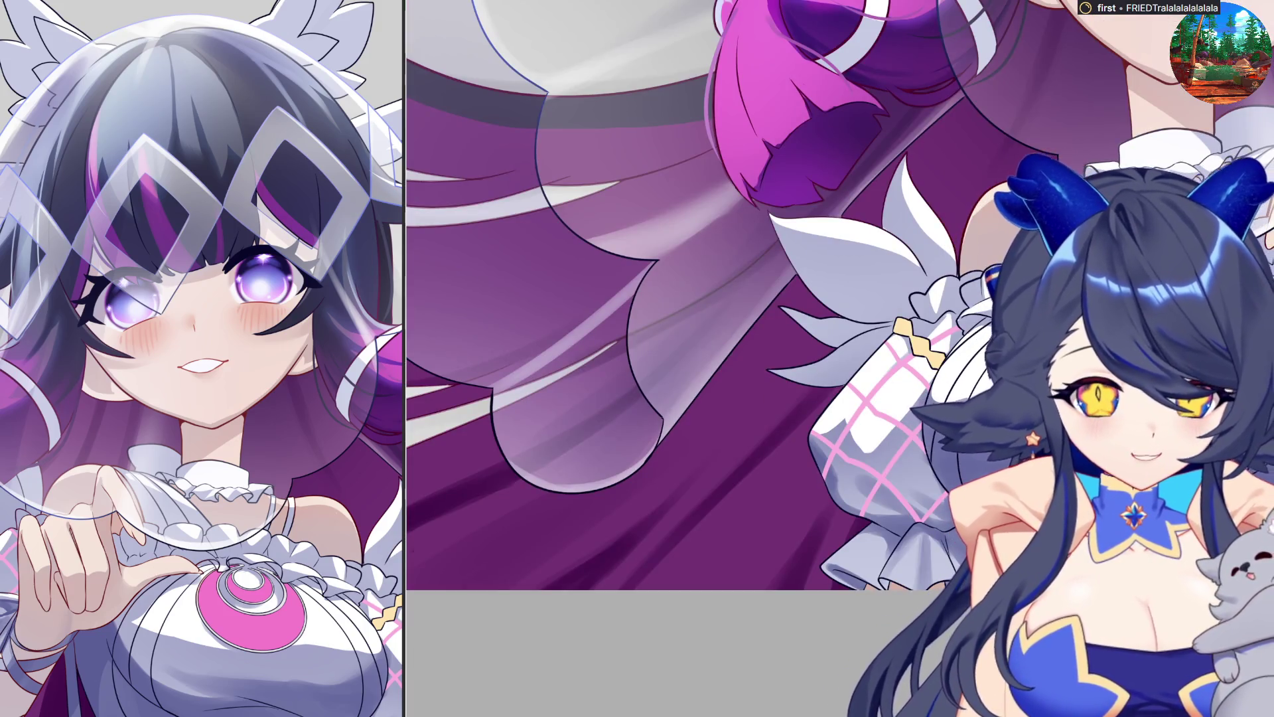
scroll(730, 299, "up", 2)
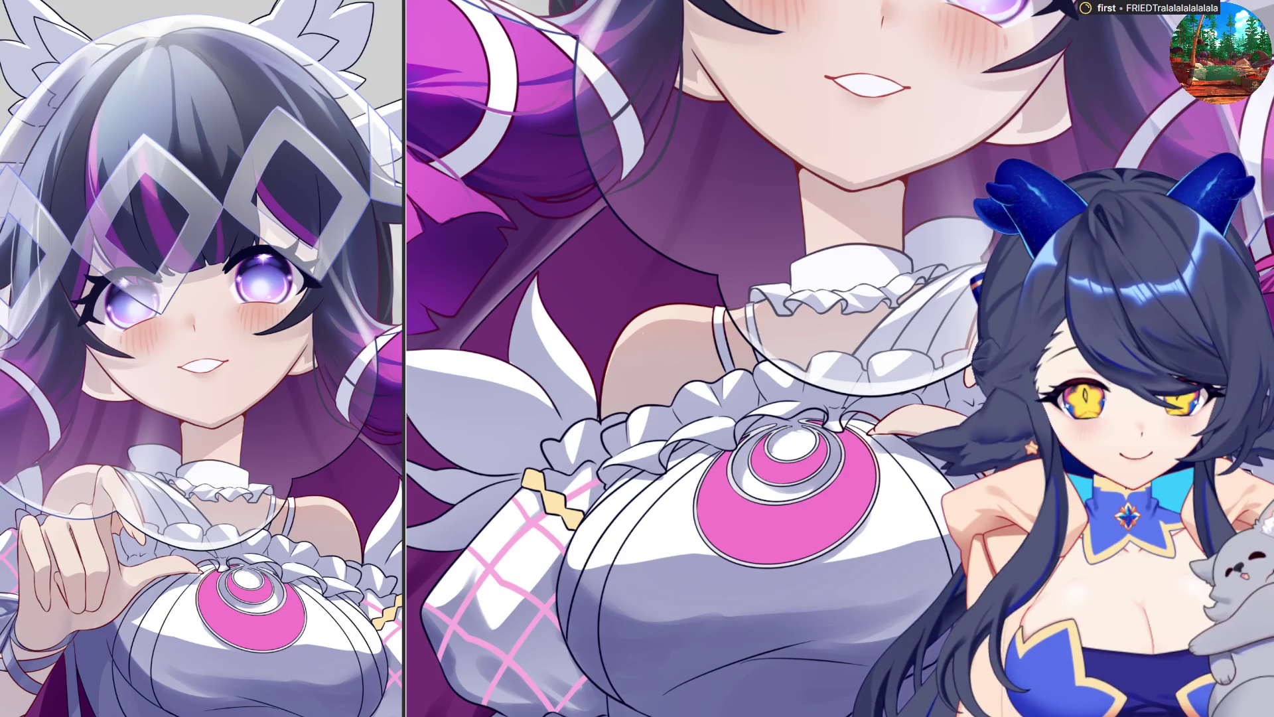
scroll(890, 397, "up", 2)
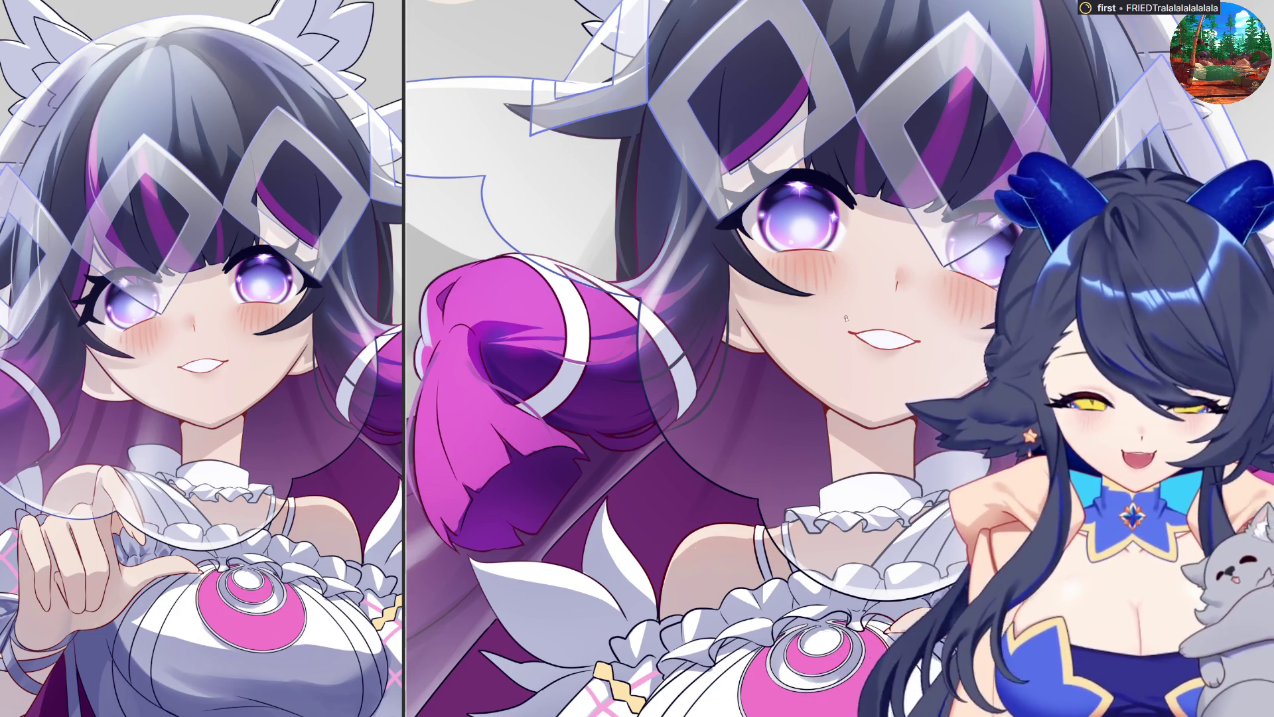
scroll(846, 318, "down", 5)
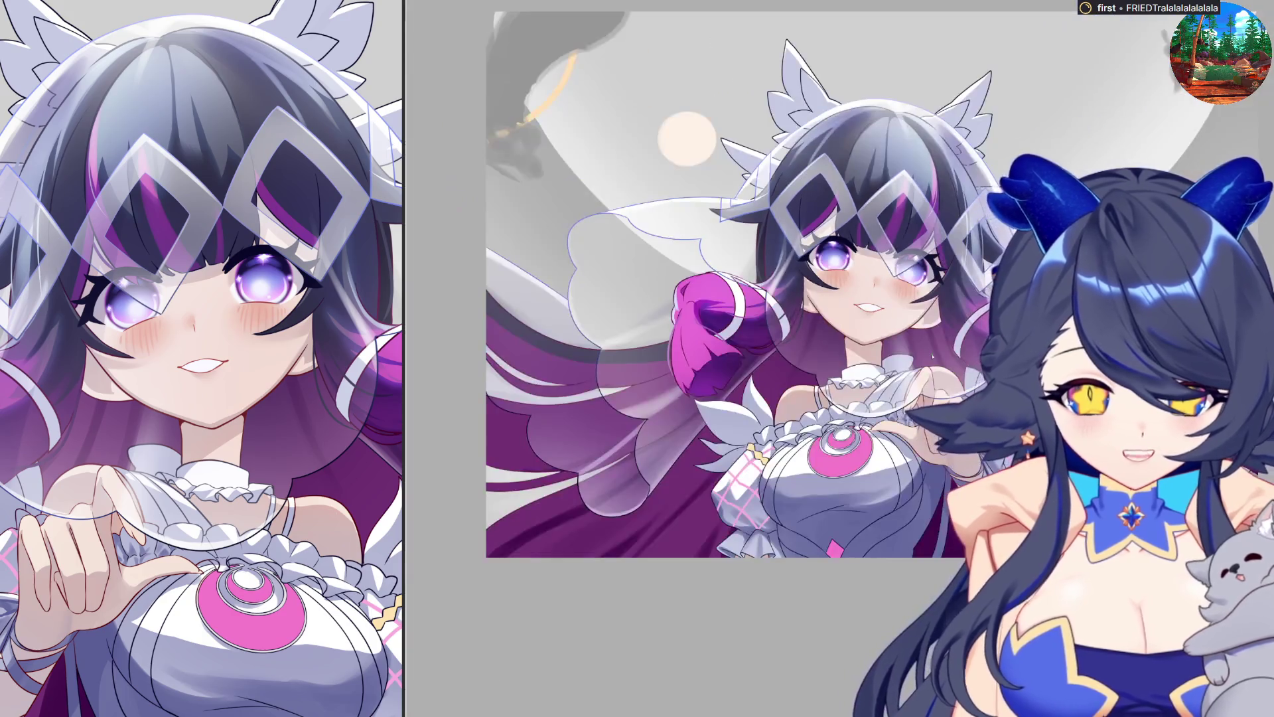
scroll(900, 345, "up", 5)
scroll(900, 346, "down", 1)
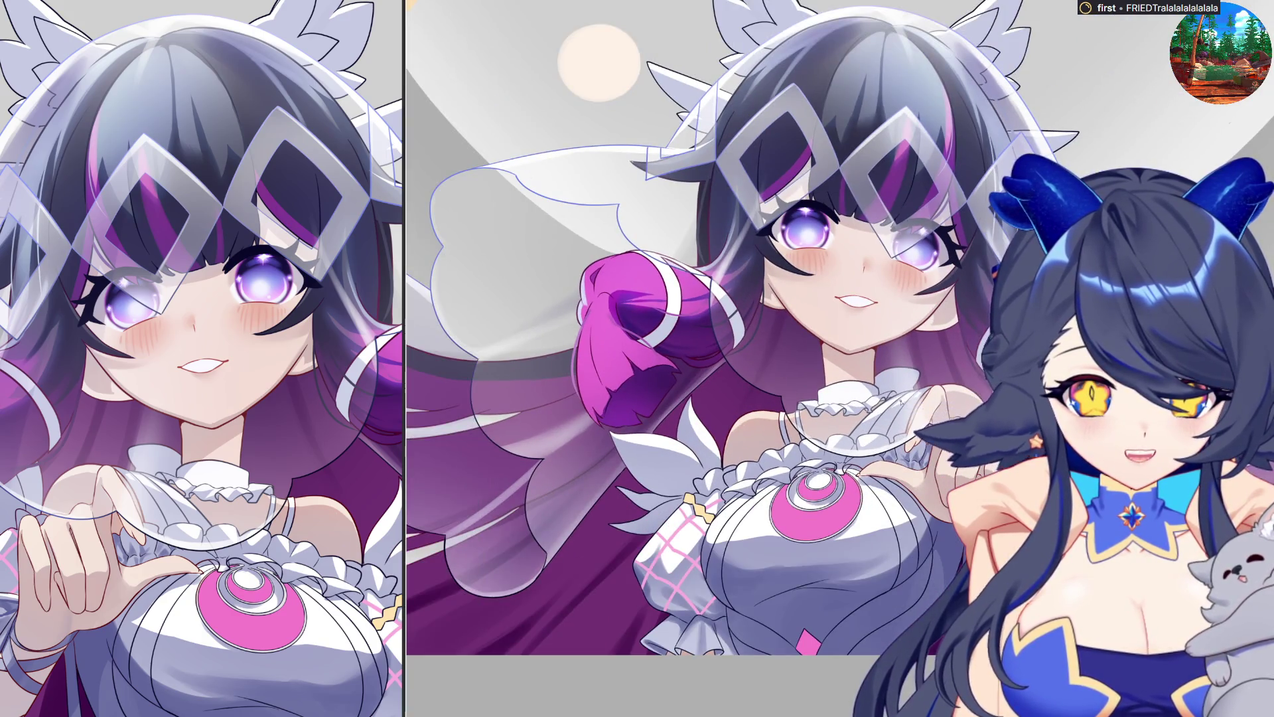
scroll(889, 398, "down", 4)
scroll(885, 421, "up", 4)
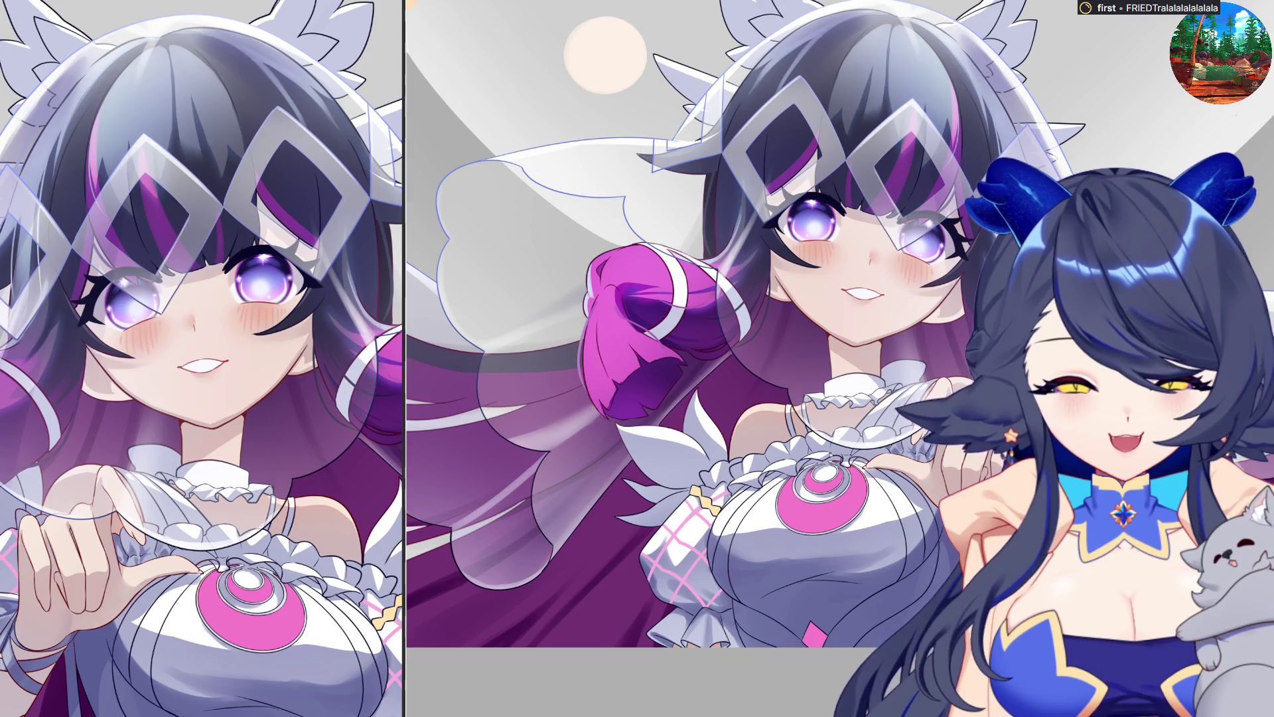
scroll(772, 548, "up", 2)
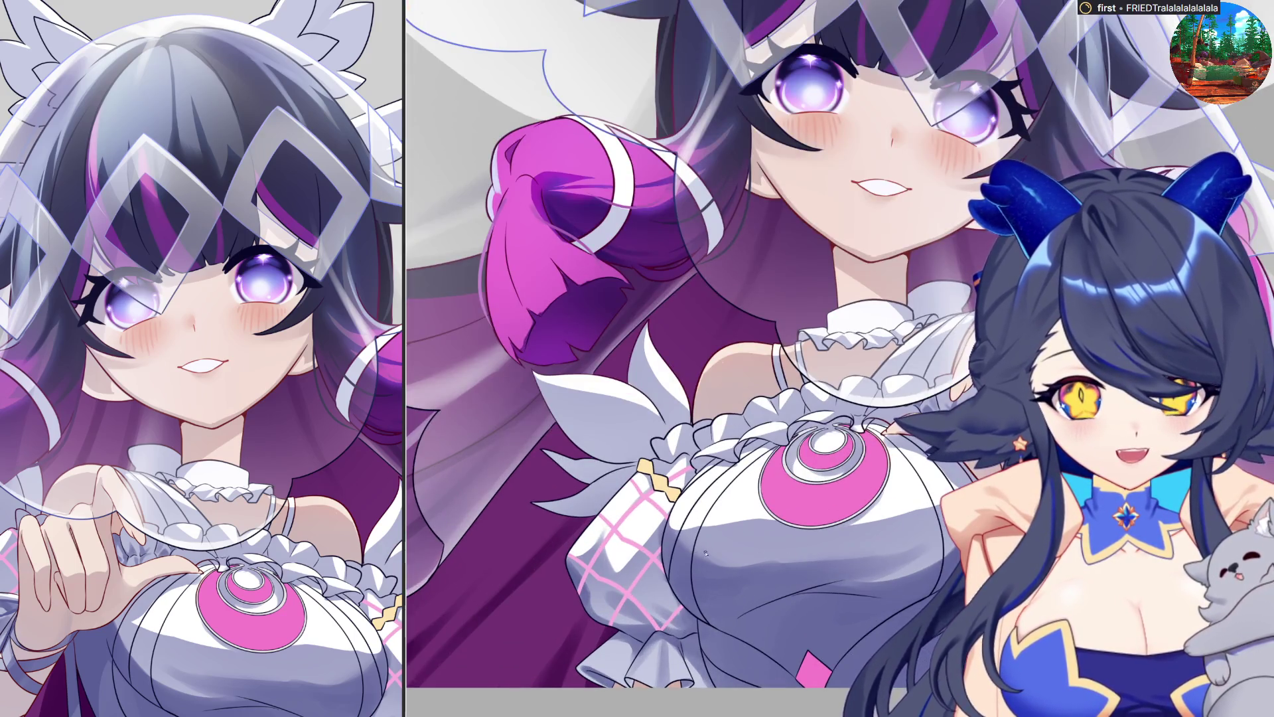
scroll(737, 548, "up", 1)
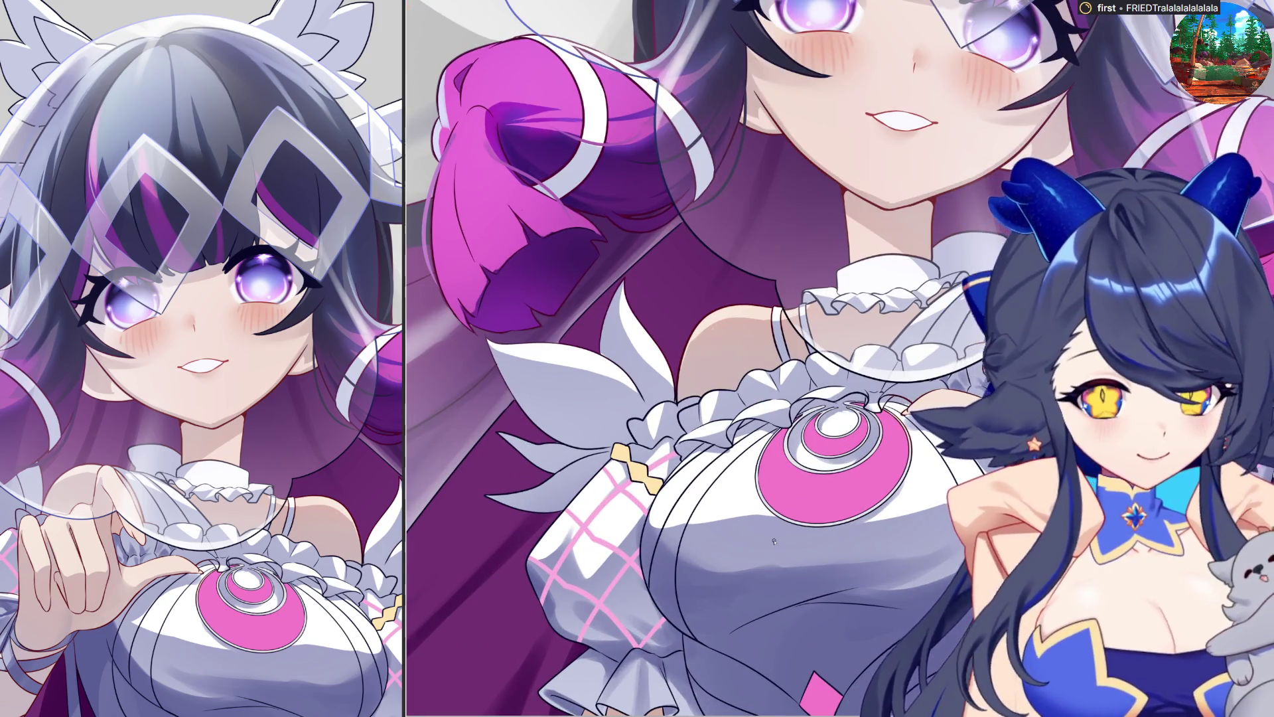